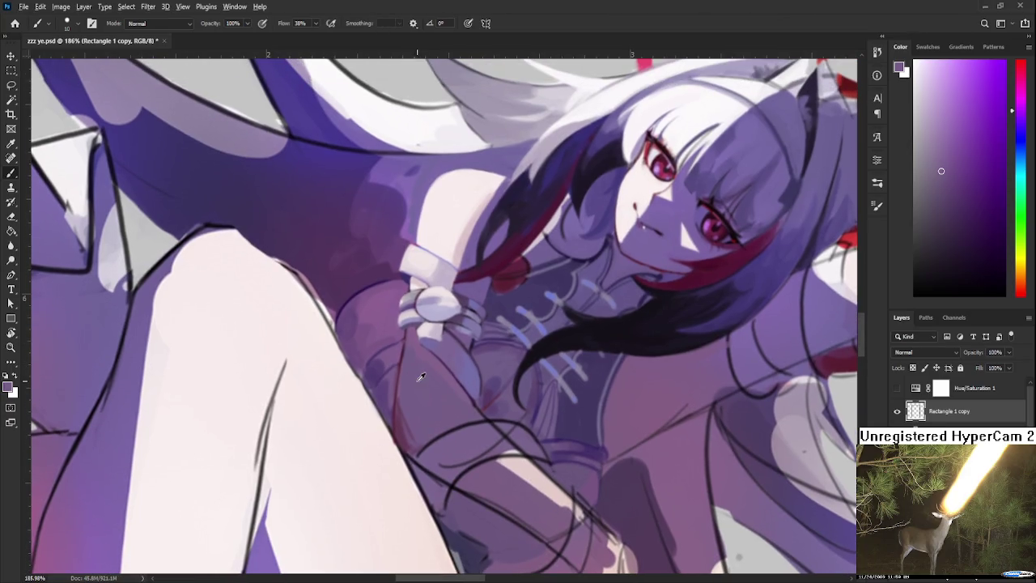
# - Sample magenta-purples from the dress and rotate the canvas to a better painting angle
pyautogui.keyDown('alt'); pyautogui.click(421, 342); pyautogui.keyUp('alt')
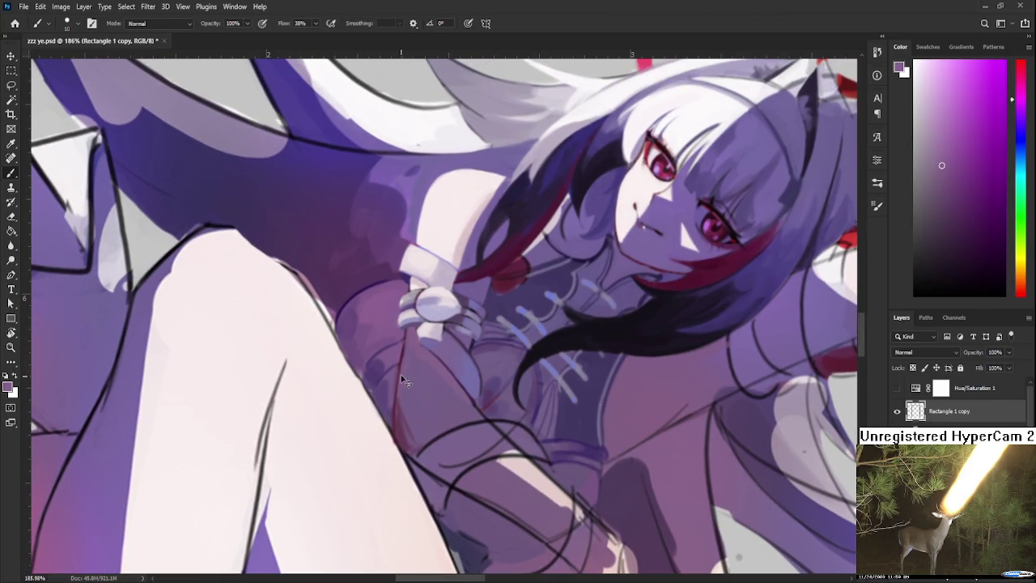
pyautogui.keyDown('alt'); pyautogui.click(405, 374); pyautogui.keyUp('alt')
pyautogui.keyDown('alt'); pyautogui.click(410, 385); pyautogui.keyUp('alt')
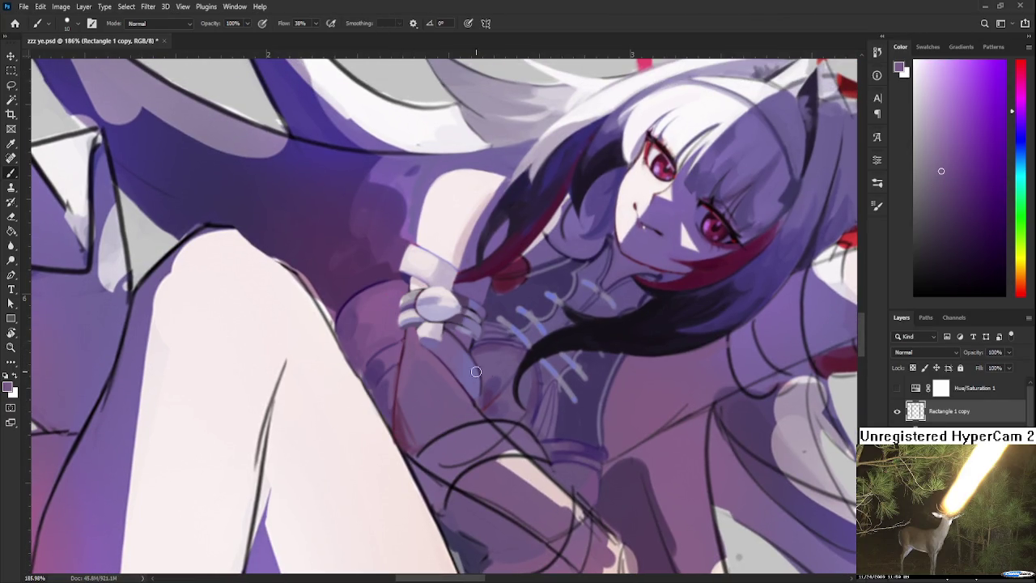
pyautogui.press('r')
pyautogui.moveTo(478, 425); pyautogui.dragTo(414, 354)
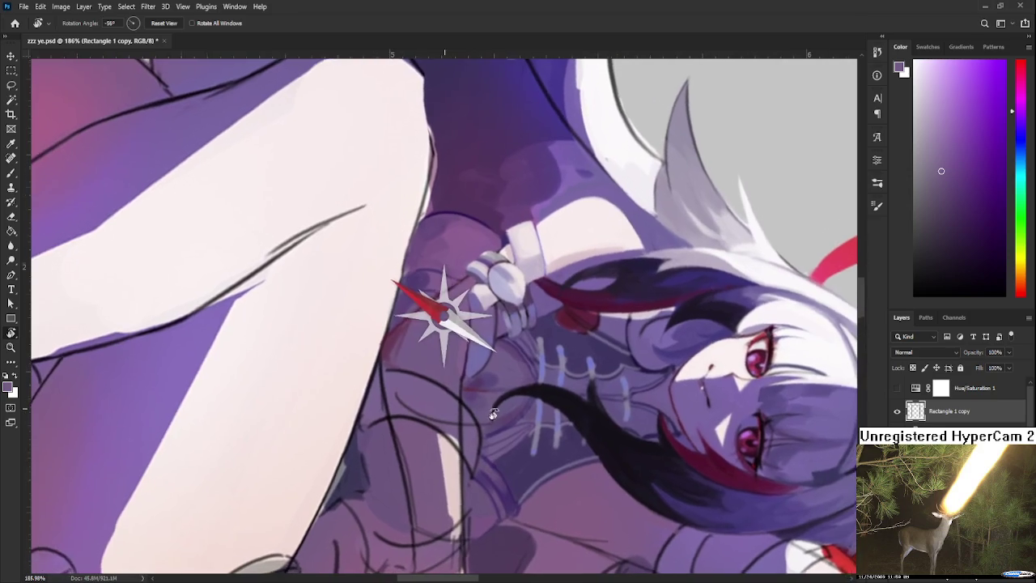
pyautogui.keyDown('alt'); pyautogui.click(391, 354); pyautogui.keyUp('alt')
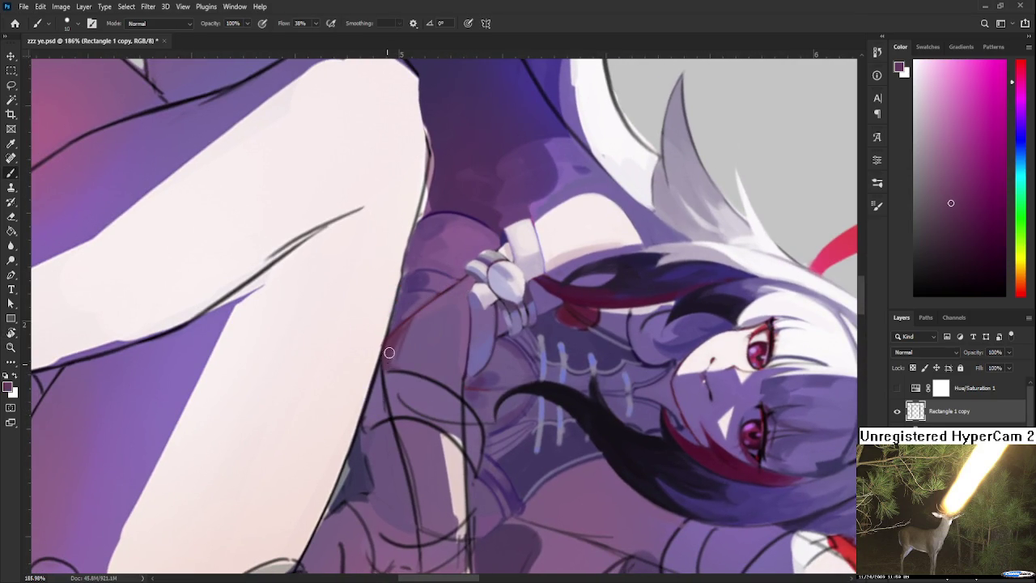
pyautogui.keyDown('alt'); pyautogui.click(395, 353); pyautogui.keyUp('alt')
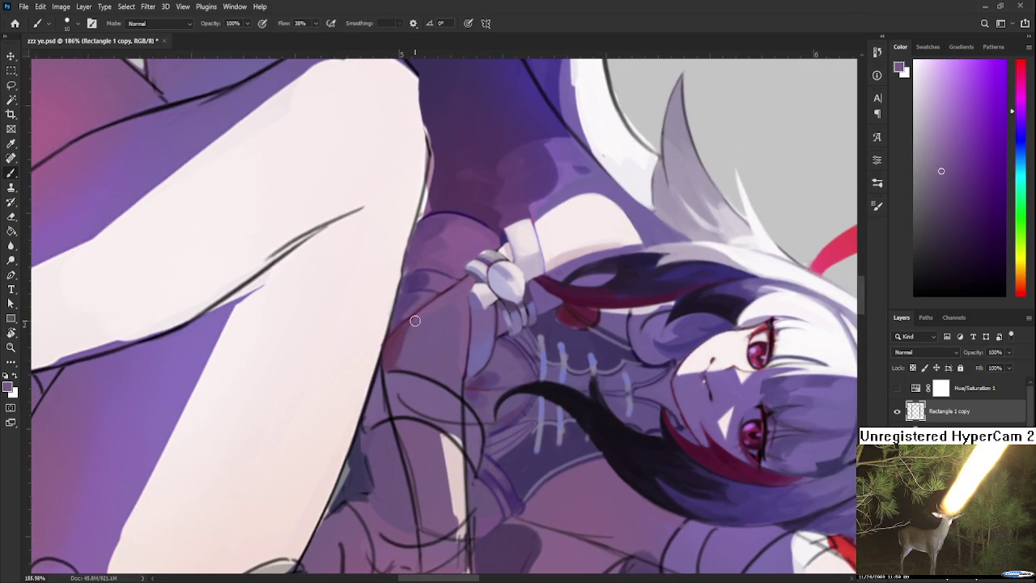
# - Sample skin pink, pink-magenta and dress purples from around the forearm
pyautogui.keyDown('alt'); pyautogui.click(376, 344); pyautogui.keyUp('alt')
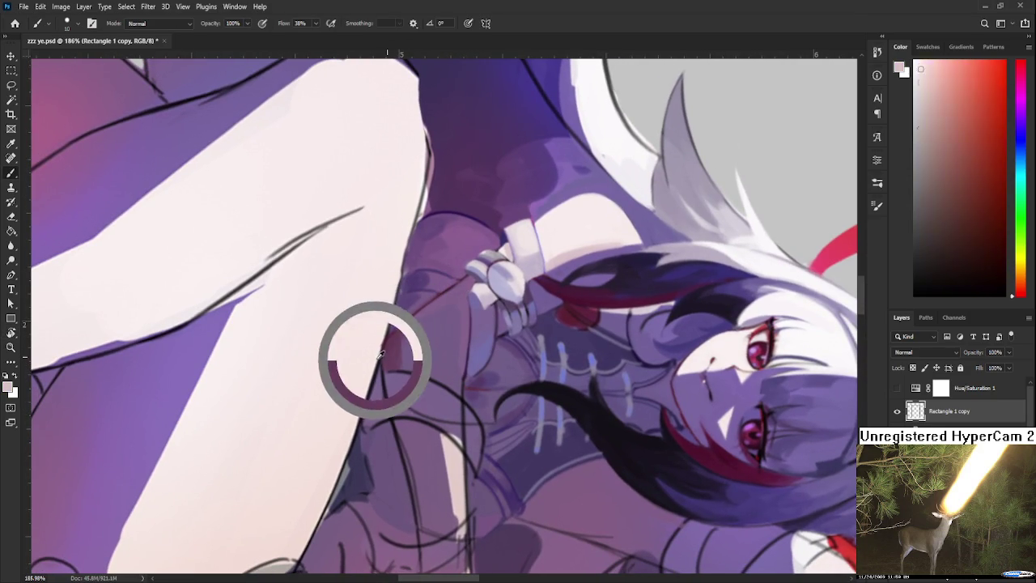
pyautogui.keyDown('alt'); pyautogui.click(409, 342); pyautogui.keyUp('alt')
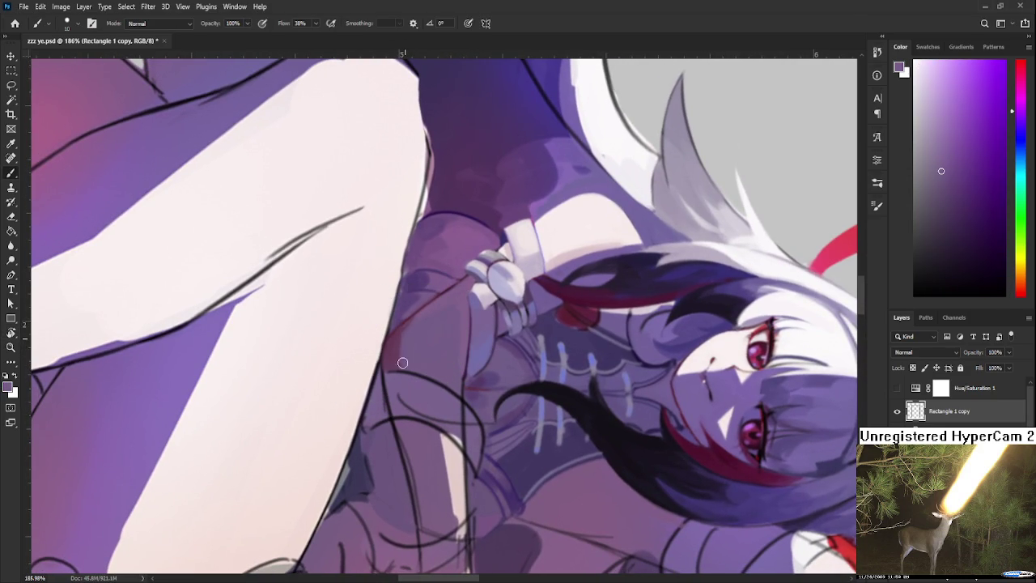
pyautogui.keyDown('alt'); pyautogui.click(404, 344); pyautogui.keyUp('alt')
pyautogui.keyDown('alt'); pyautogui.click(390, 343); pyautogui.keyUp('alt')
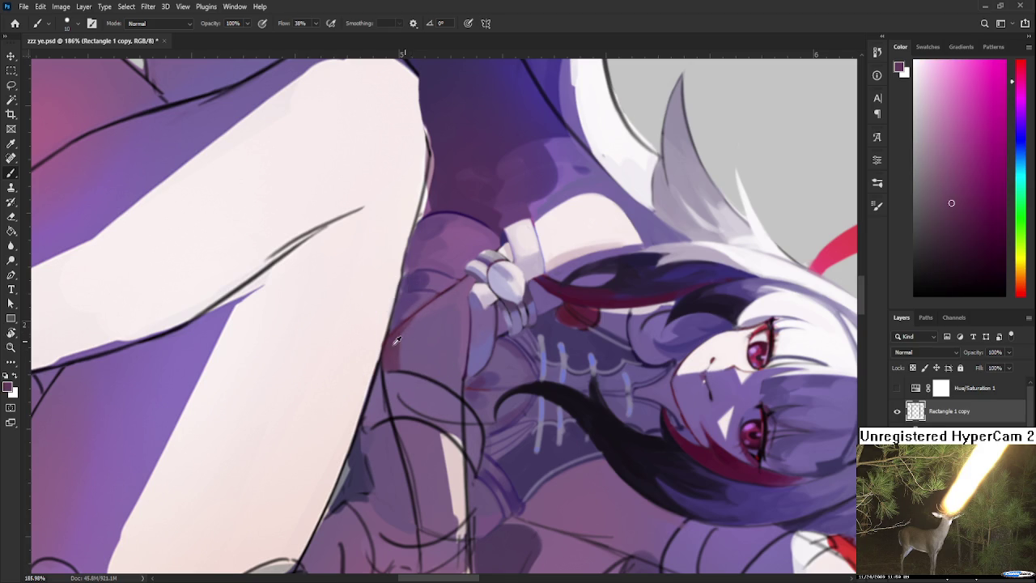
pyautogui.keyDown('alt'); pyautogui.click(419, 333); pyautogui.keyUp('alt')
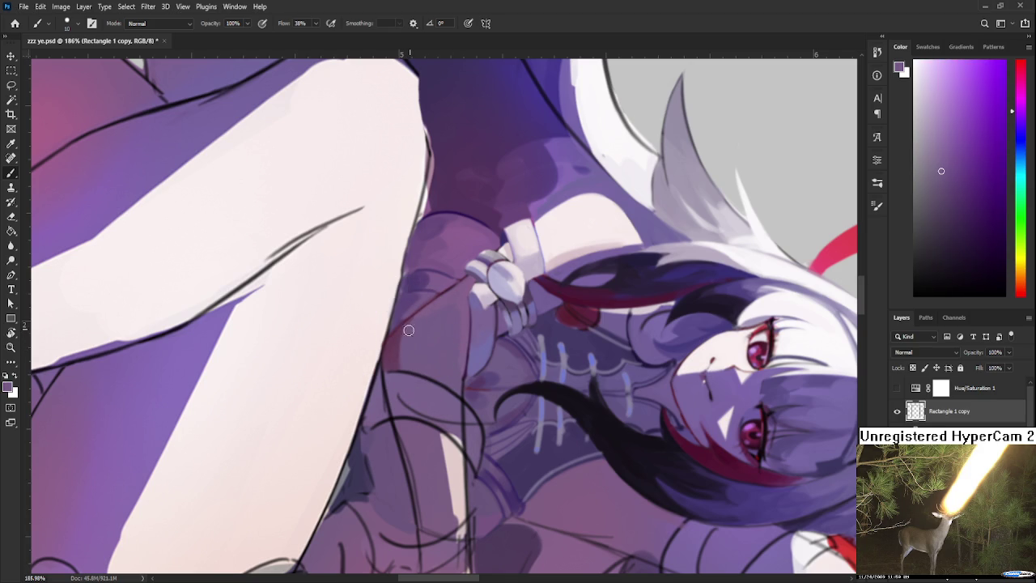
pyautogui.moveTo(424, 342)
pyautogui.mouseDown()
pyautogui.moveTo(416, 320)
pyautogui.moveTo(445, 332)
pyautogui.mouseUp()
pyautogui.keyDown('alt'); pyautogui.click(454, 340); pyautogui.keyUp('alt')
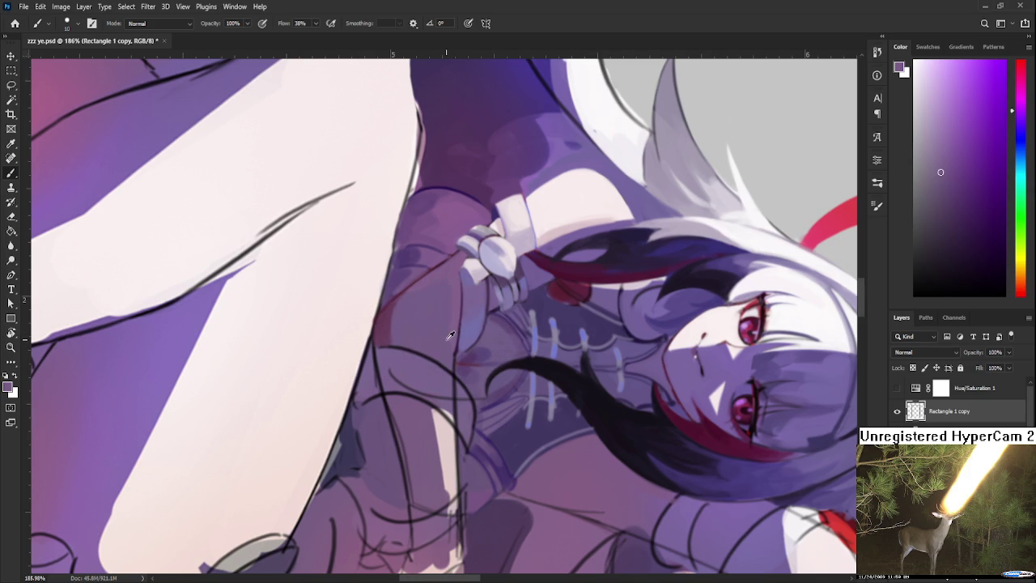
pyautogui.keyDown('alt'); pyautogui.click(450, 331); pyautogui.keyUp('alt')
# - Rotate and pan the view, then paint a dark purple curved stroke along the forearm
pyautogui.press('r')
pyautogui.moveTo(487, 380)
pyautogui.mouseDown()
pyautogui.moveTo(519, 370)
pyautogui.moveTo(508, 398)
pyautogui.moveTo(522, 408)
pyautogui.mouseUp()
pyautogui.moveTo(451, 344)
pyautogui.mouseDown()
pyautogui.moveTo(479, 384)
pyautogui.moveTo(435, 372)
pyautogui.moveTo(500, 379)
pyautogui.mouseUp()
pyautogui.press('b')
pyautogui.keyDown('alt'); pyautogui.click(401, 393); pyautogui.keyUp('alt')
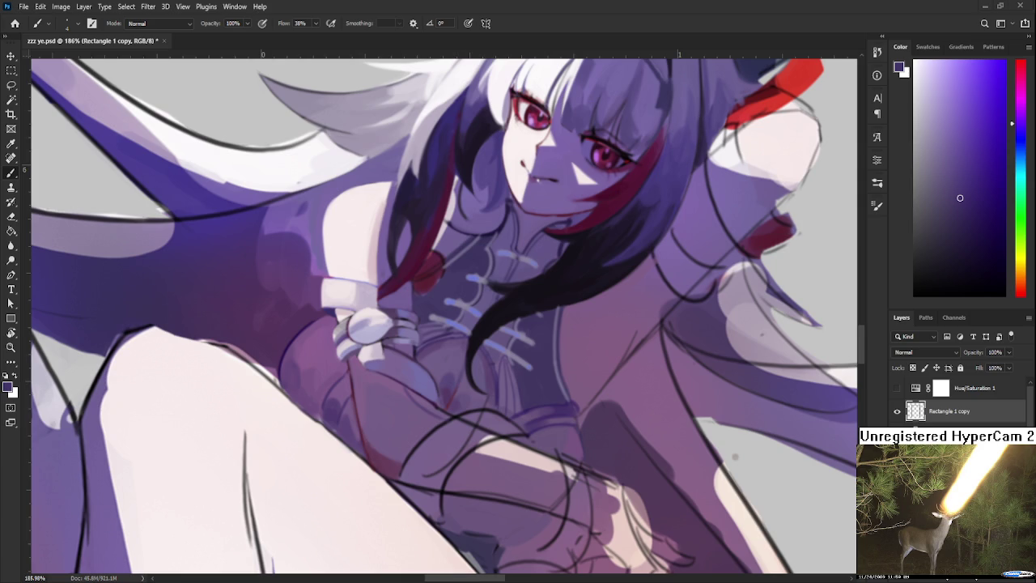
pyautogui.scroll(-3, 735, 457)
# - Rotate the canvas back upright and darken the shading on the forearm
pyautogui.scroll(-3, 647, 380)
pyautogui.scroll(-3, 584, 322)
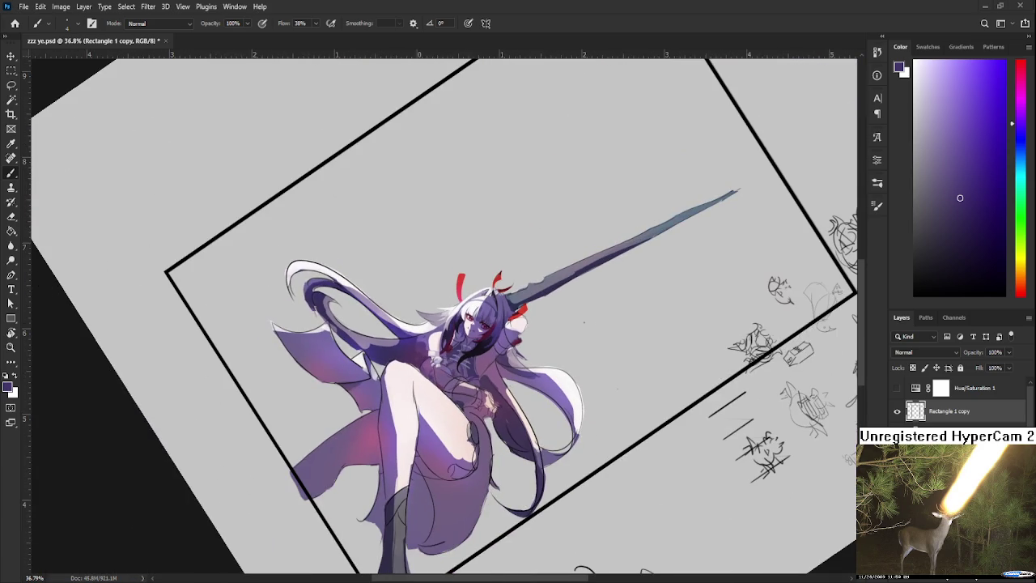
pyautogui.press('r')
pyautogui.moveTo(583, 322); pyautogui.dragTo(534, 340)
pyautogui.scroll(2, 535, 339)
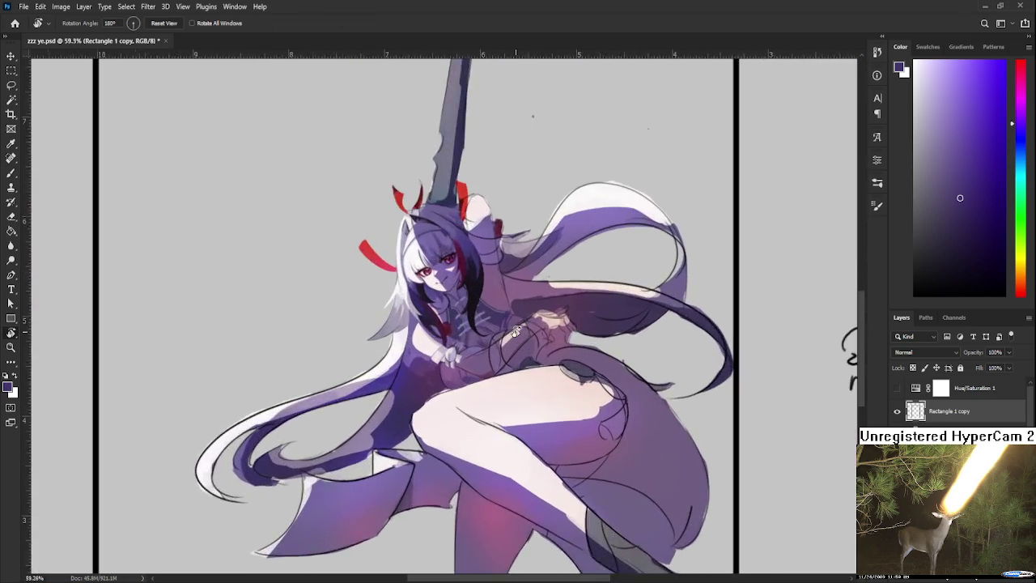
pyautogui.scroll(3, 497, 346)
pyautogui.scroll(3, 497, 346)
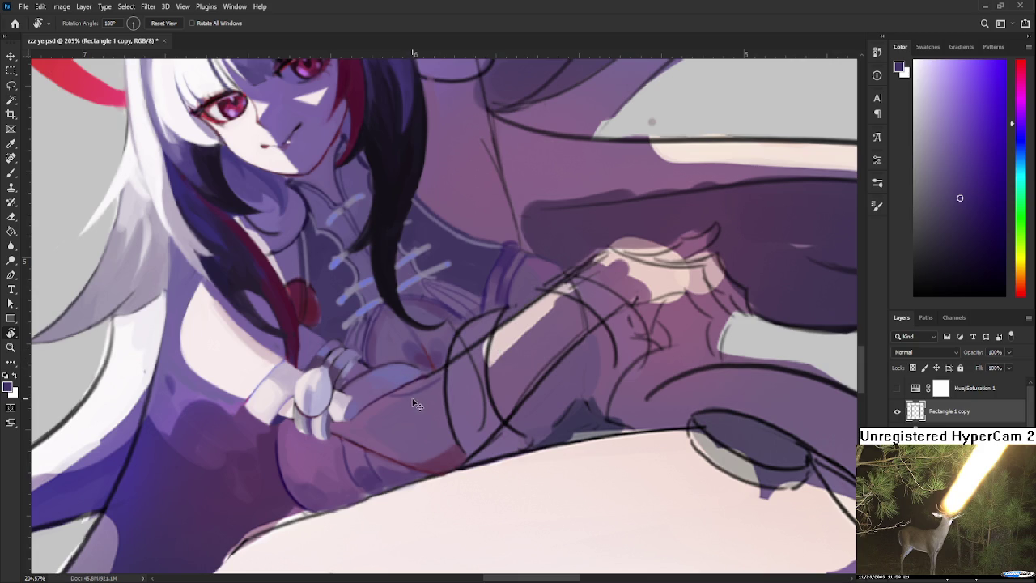
pyautogui.press('b')
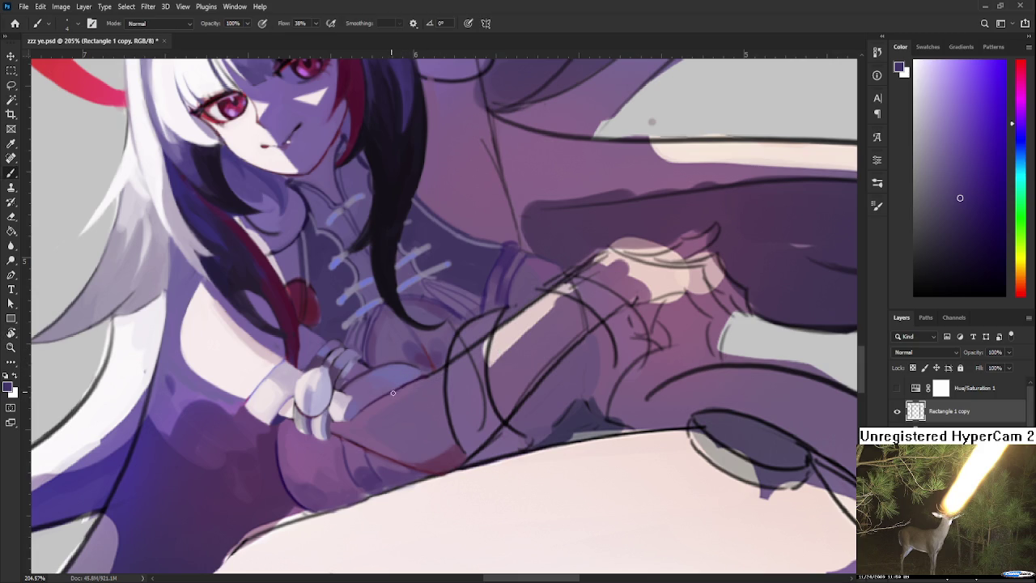
pyautogui.moveTo(405, 397); pyautogui.dragTo(419, 387)
# - Sample nearby purples and paint over the forearm lineart to reshape it
pyautogui.keyDown('alt'); pyautogui.click(426, 383); pyautogui.keyUp('alt')
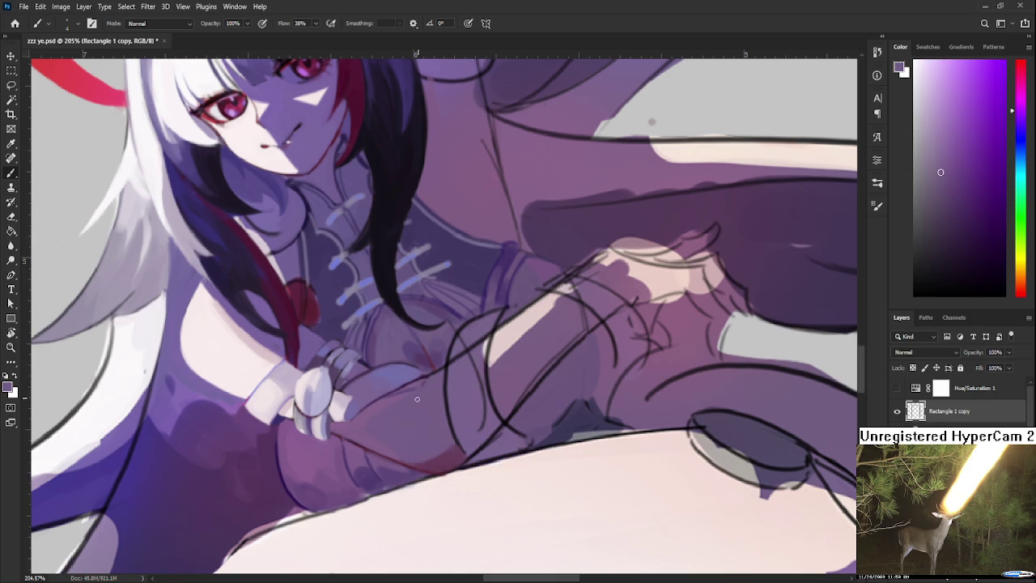
pyautogui.scroll(-3, 444, 392)
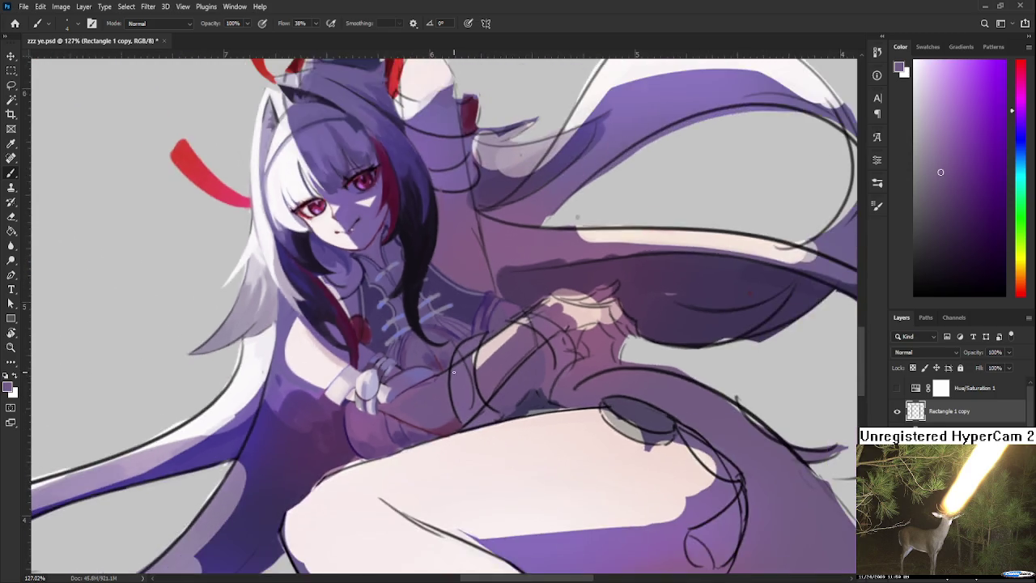
pyautogui.scroll(-2, 443, 393)
pyautogui.scroll(2, 453, 387)
pyautogui.scroll(3, 465, 382)
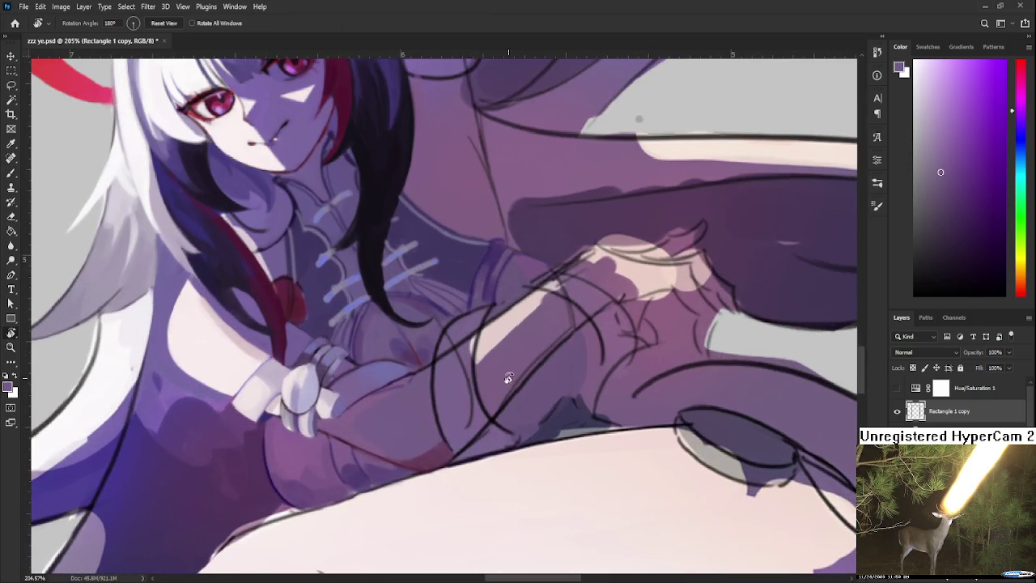
pyautogui.moveTo(466, 382); pyautogui.dragTo(437, 404)
pyautogui.keyDown('alt'); pyautogui.click(370, 369); pyautogui.keyUp('alt')
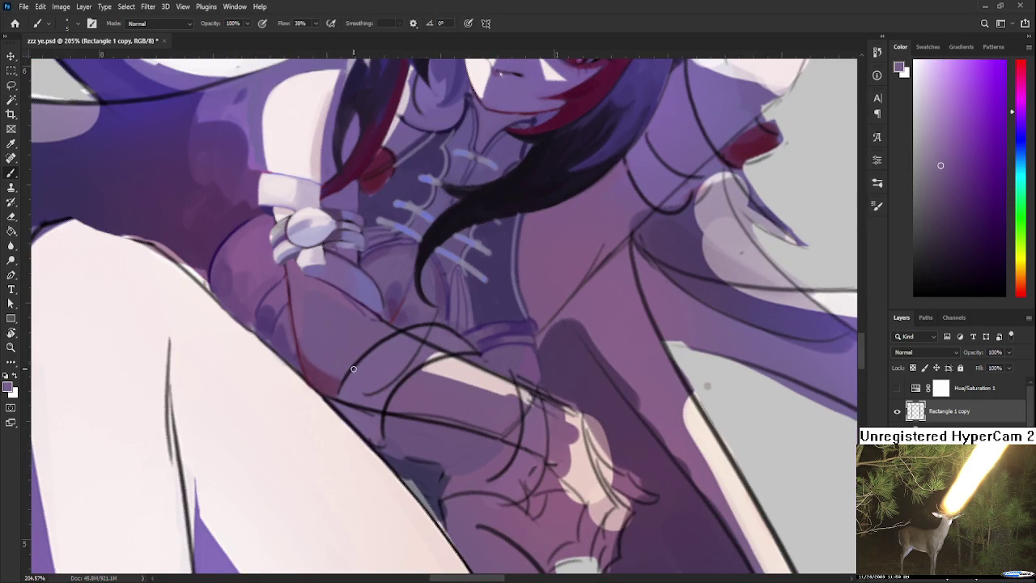
pyautogui.moveTo(364, 393); pyautogui.dragTo(359, 411)
pyautogui.keyDown('alt'); pyautogui.click(360, 406); pyautogui.keyUp('alt')
pyautogui.keyDown('alt'); pyautogui.click(390, 356); pyautogui.keyUp('alt')
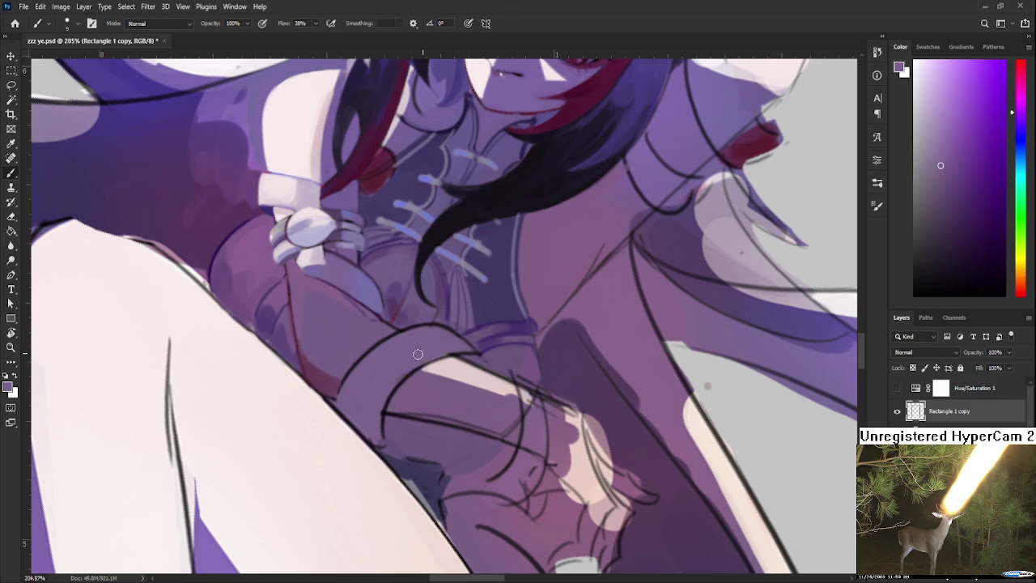
pyautogui.scroll(2, 395, 383)
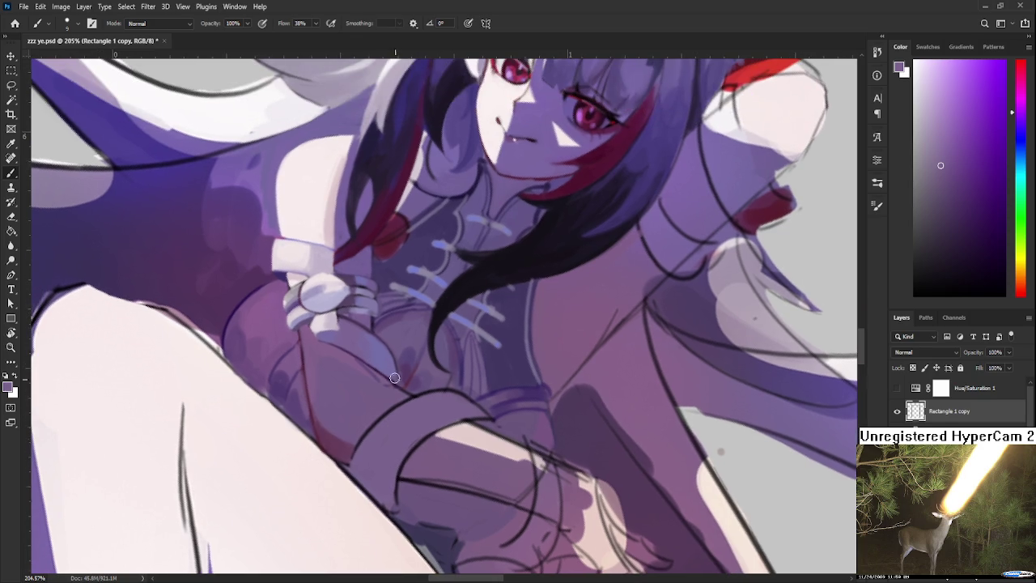
# - Sample a darker purple and dab shading along the sleeve cuff's edge
pyautogui.keyDown('alt'); pyautogui.click(335, 323); pyautogui.keyUp('alt')
pyautogui.moveTo(347, 350); pyautogui.dragTo(437, 398)
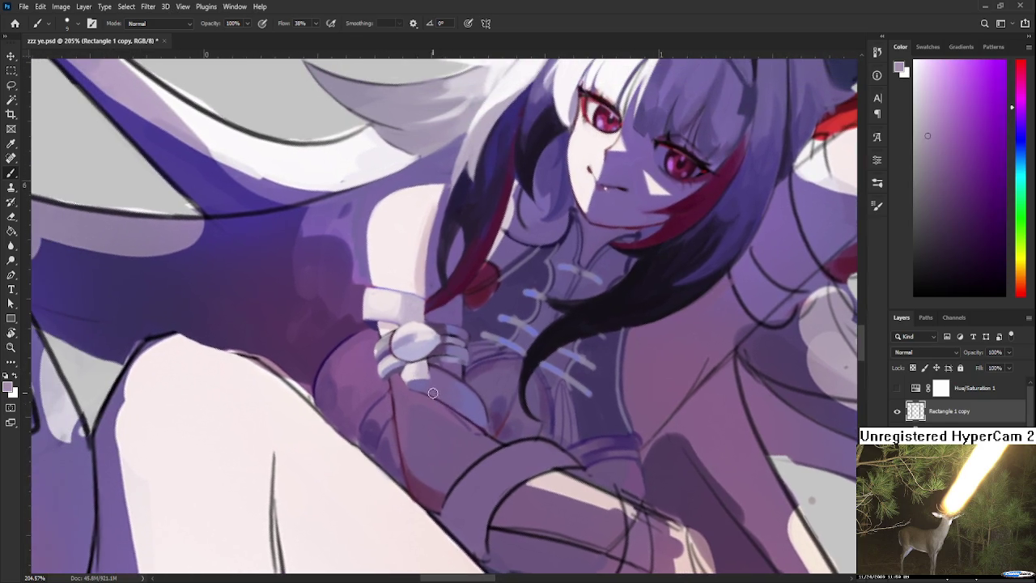
pyautogui.keyDown('alt'); pyautogui.click(376, 328); pyautogui.keyUp('alt')
pyautogui.moveTo(477, 497); pyautogui.dragTo(441, 355)
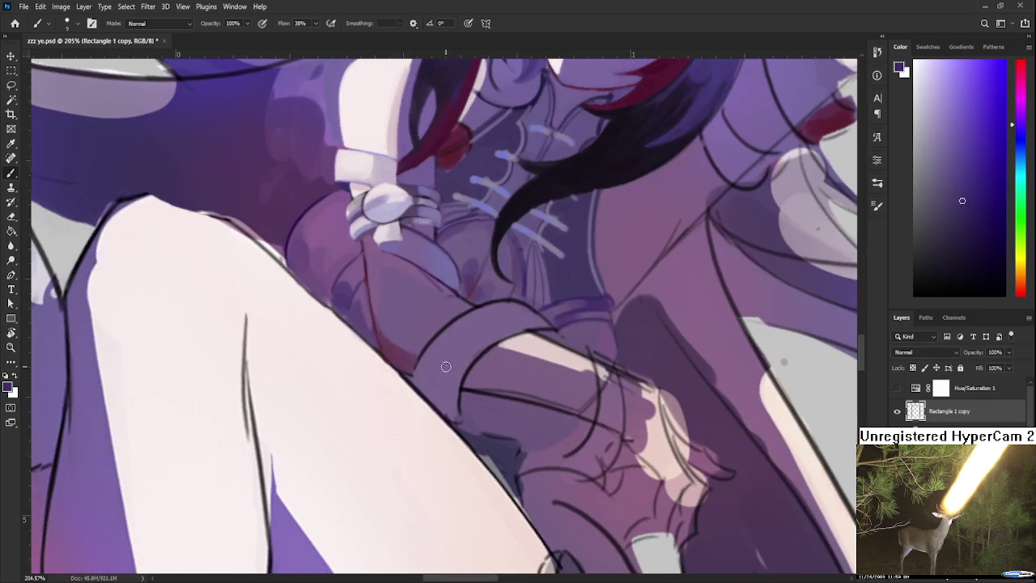
pyautogui.moveTo(461, 408)
pyautogui.mouseDown()
pyautogui.moveTo(484, 398)
pyautogui.moveTo(469, 407)
pyautogui.mouseUp()
# - Sample darker and lighter purples near the cuff and adjust the zoom
pyautogui.keyDown('alt'); pyautogui.click(491, 407); pyautogui.keyUp('alt')
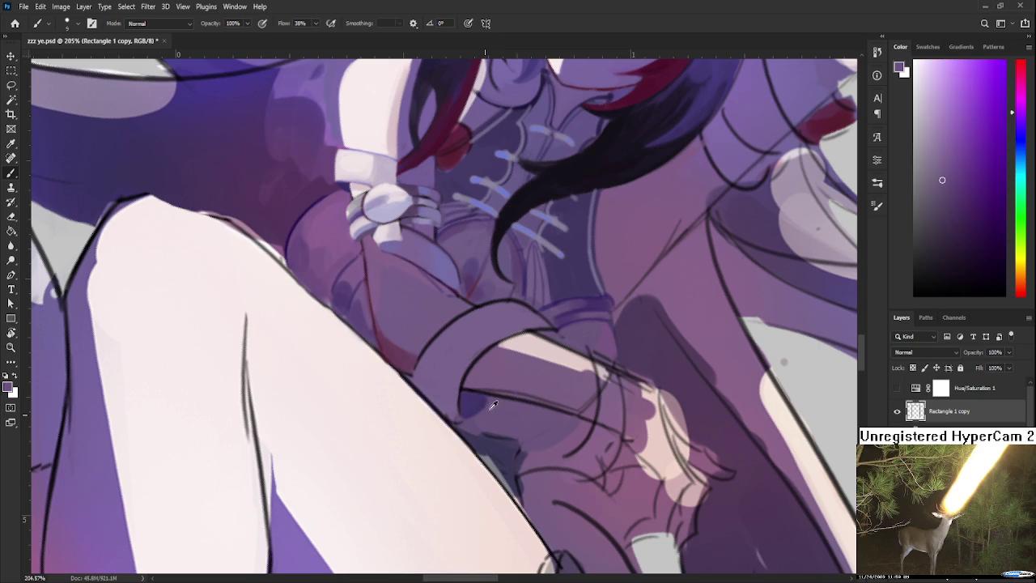
pyautogui.keyDown('alt'); pyautogui.click(482, 401); pyautogui.keyUp('alt')
pyautogui.keyDown('alt'); pyautogui.click(480, 400); pyautogui.keyUp('alt')
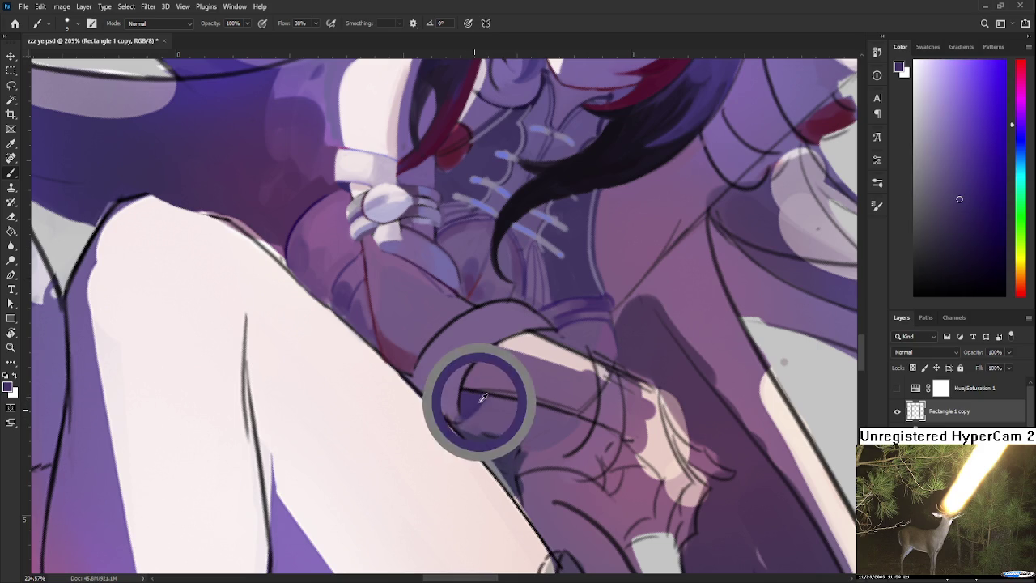
pyautogui.keyDown('alt'); pyautogui.click(486, 402); pyautogui.keyUp('alt')
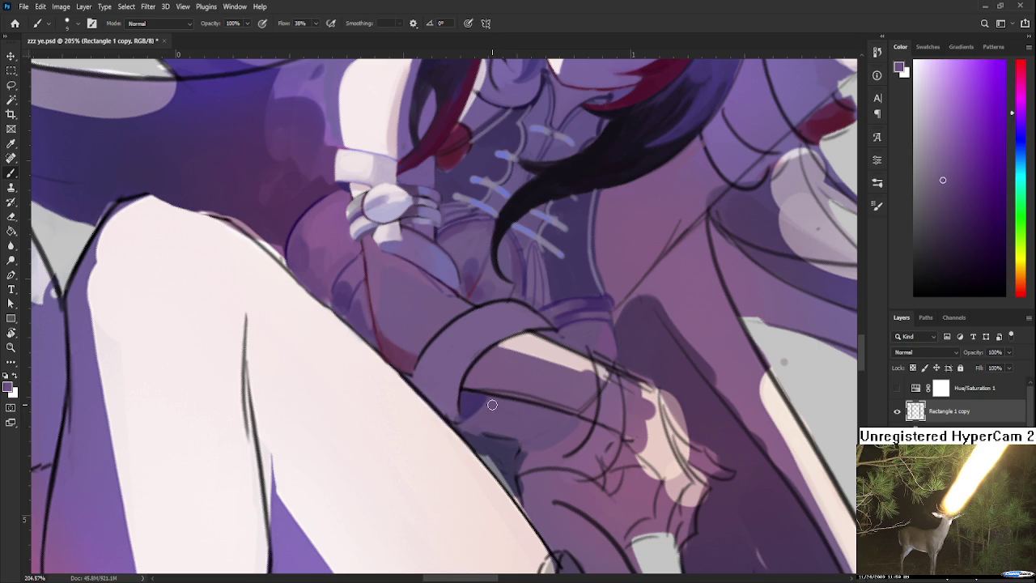
pyautogui.scroll(-3, 492, 405)
pyautogui.scroll(2, 486, 395)
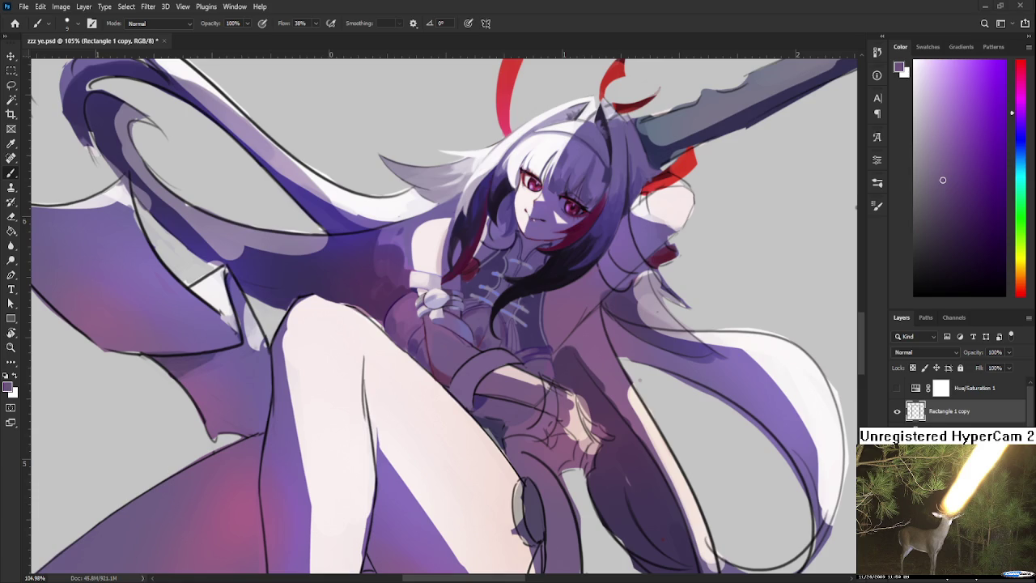
# - Enlarge the brush and paint bluish lavender over the wristband
pyautogui.scroll(3, 480, 369)
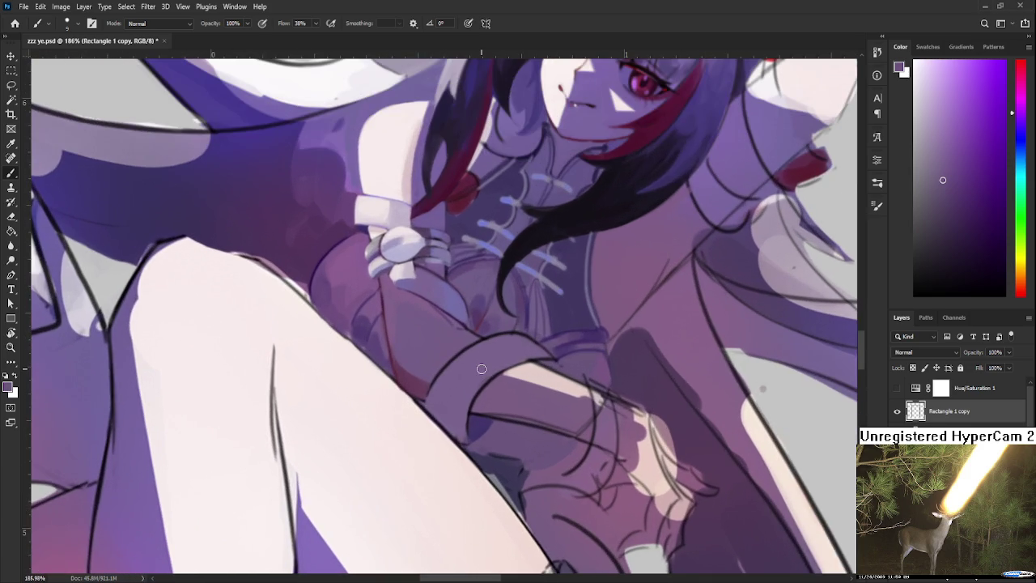
pyautogui.scroll(1, 485, 356)
pyautogui.scroll(2, 496, 344)
pyautogui.keyDown('alt'); pyautogui.click(476, 332); pyautogui.keyUp('alt')
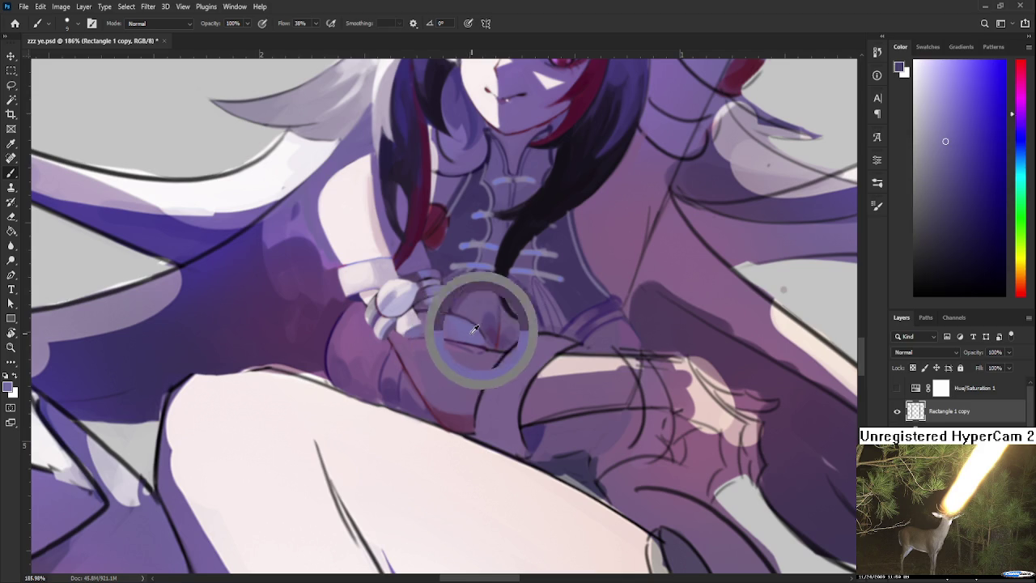
pyautogui.press(']')
pyautogui.press(']')
pyautogui.press(']')
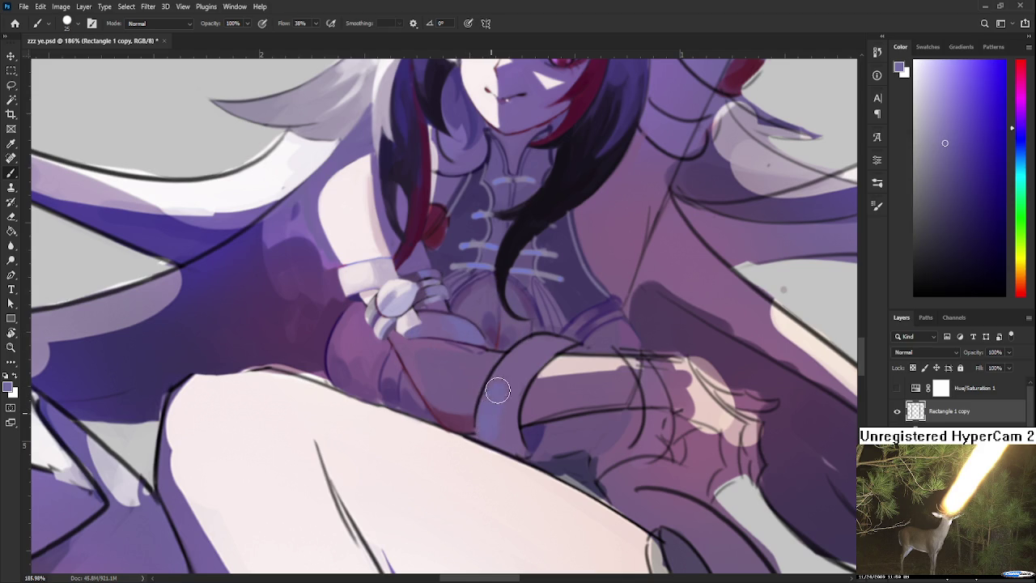
pyautogui.moveTo(492, 387); pyautogui.dragTo(500, 436)
# - Sample wristband purples and redraw its top and left outline darker
pyautogui.keyDown('alt'); pyautogui.click(507, 391); pyautogui.keyUp('alt')
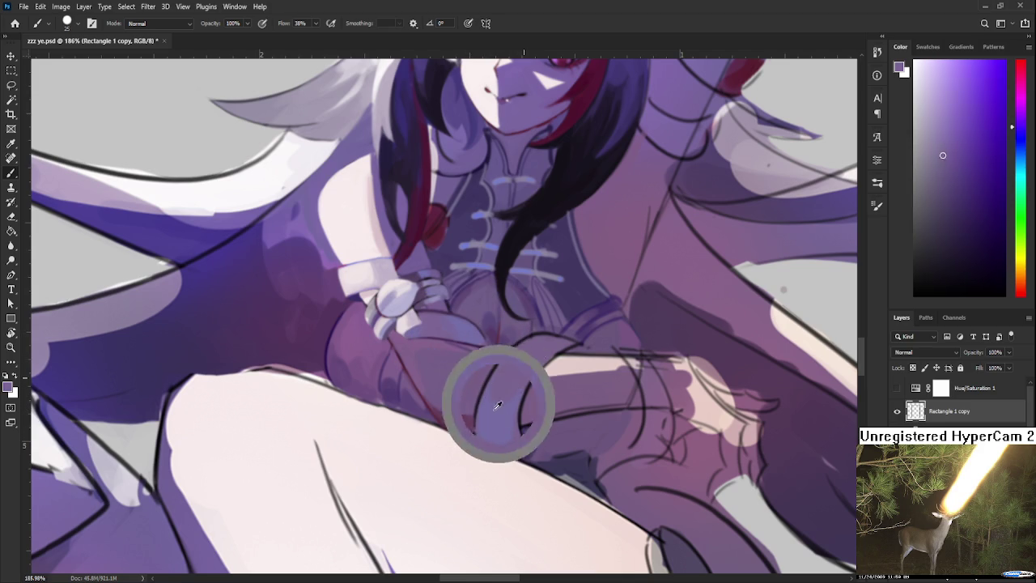
pyautogui.keyDown('alt'); pyautogui.click(543, 343); pyautogui.keyUp('alt')
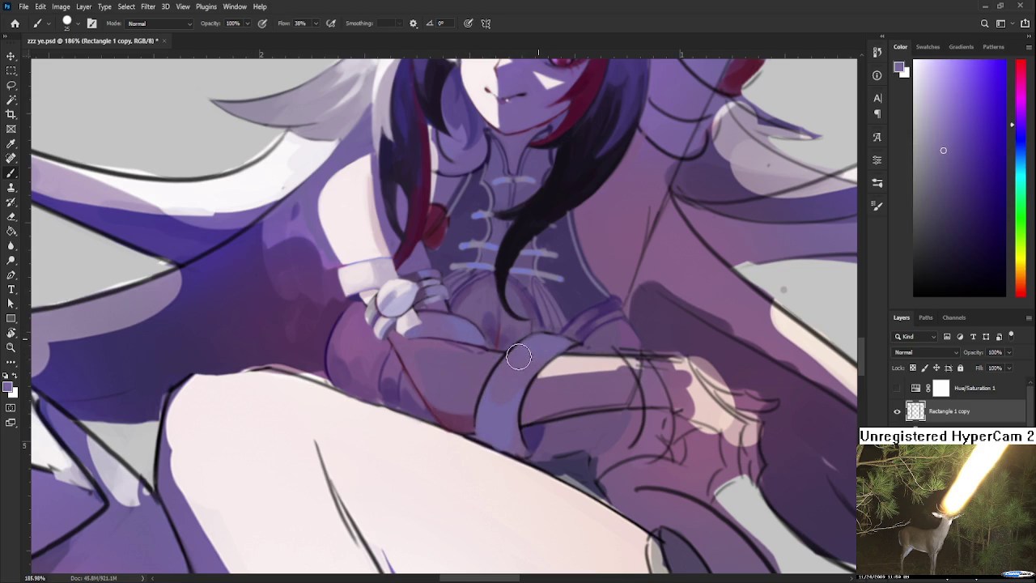
pyautogui.keyDown('alt'); pyautogui.click(497, 384); pyautogui.keyUp('alt')
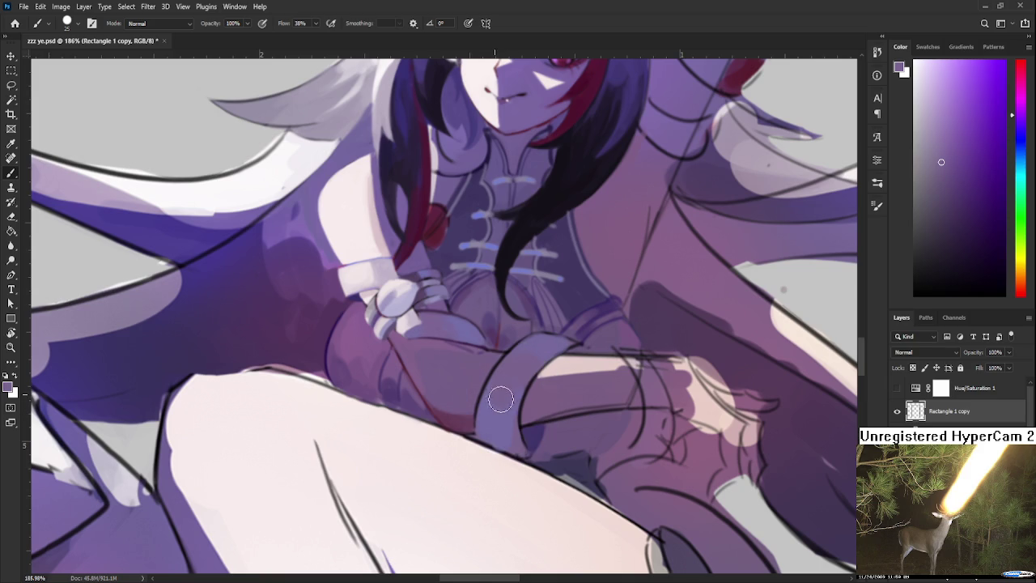
pyautogui.keyDown('alt'); pyautogui.click(494, 408); pyautogui.keyUp('alt')
pyautogui.moveTo(510, 434)
pyautogui.mouseDown()
pyautogui.moveTo(560, 307)
pyautogui.moveTo(547, 409)
pyautogui.mouseUp()
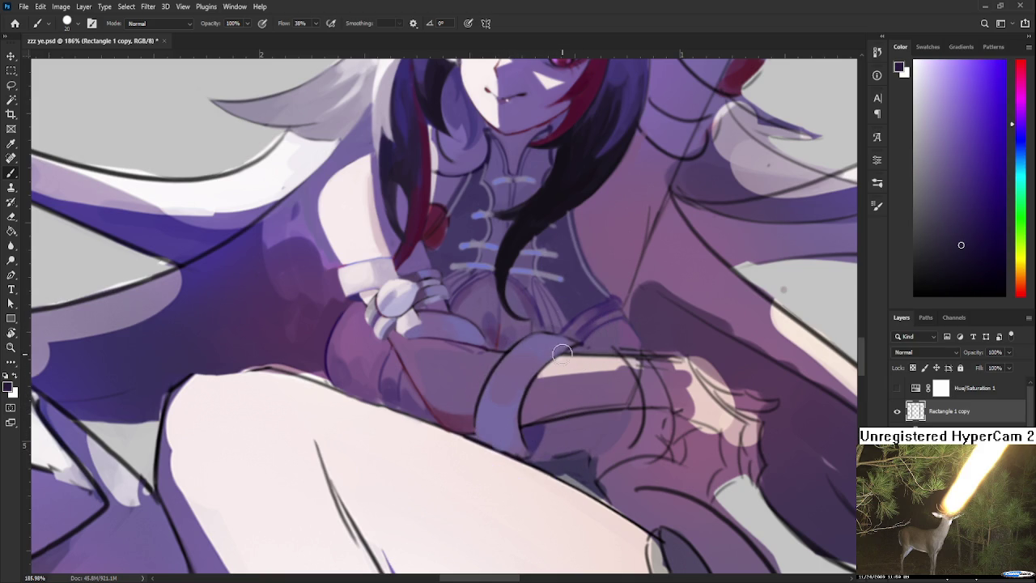
pyautogui.moveTo(573, 345); pyautogui.dragTo(523, 419)
pyautogui.moveTo(579, 341)
pyautogui.mouseDown()
pyautogui.moveTo(520, 401)
pyautogui.moveTo(535, 377)
pyautogui.mouseUp()
# - Sample lighter and darker wristband purples while turning the canvas sideways and back
pyautogui.keyDown('alt'); pyautogui.click(544, 363); pyautogui.keyUp('alt')
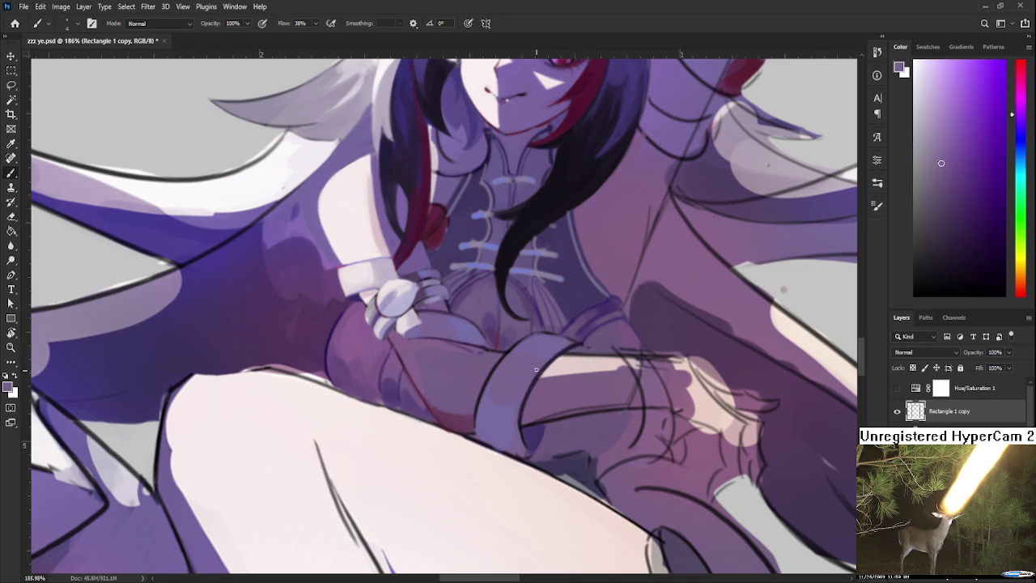
pyautogui.keyDown('alt'); pyautogui.click(522, 444); pyautogui.keyUp('alt')
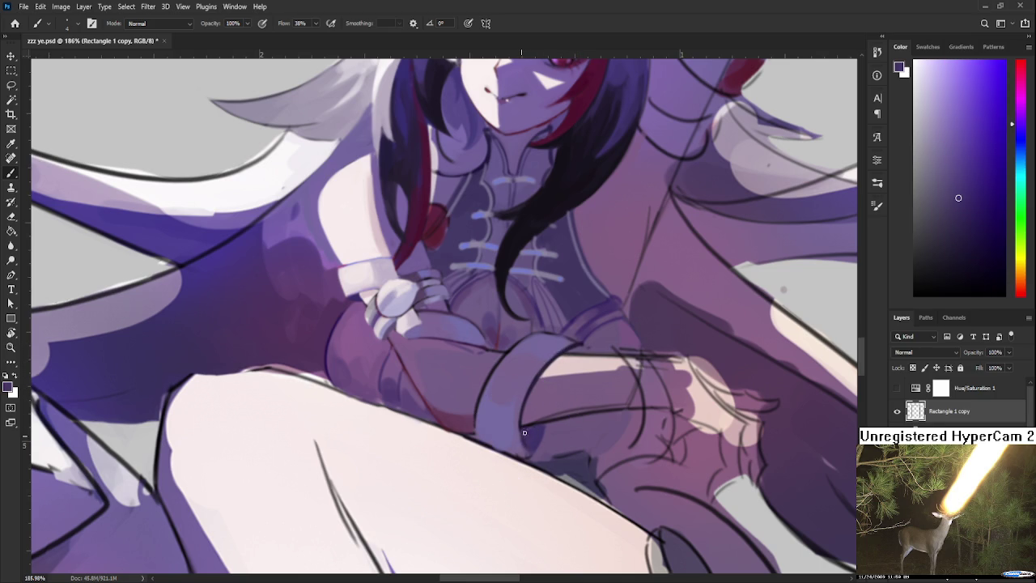
pyautogui.keyDown('alt'); pyautogui.click(532, 382); pyautogui.keyUp('alt')
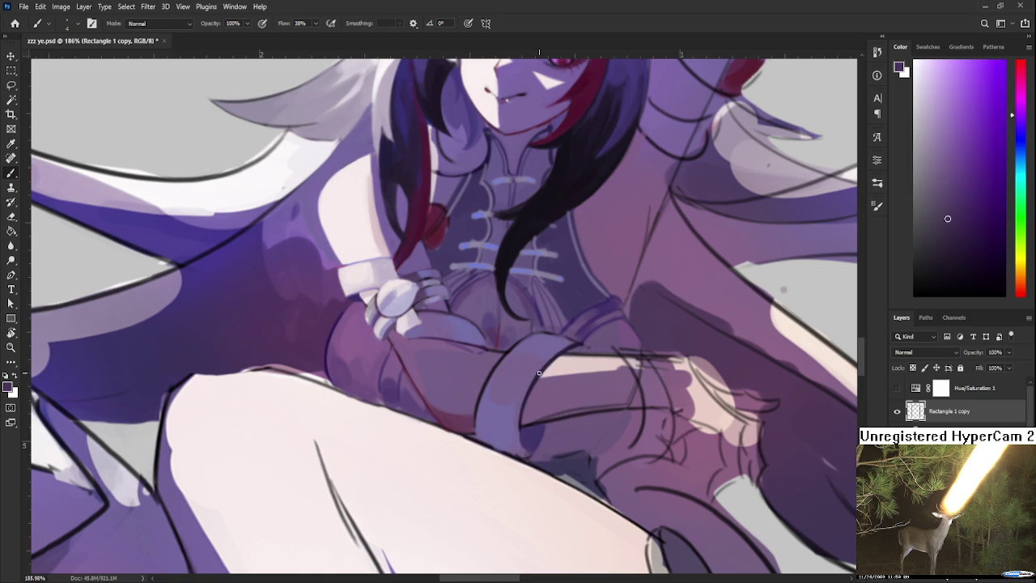
pyautogui.keyDown('alt'); pyautogui.click(536, 373); pyautogui.keyUp('alt')
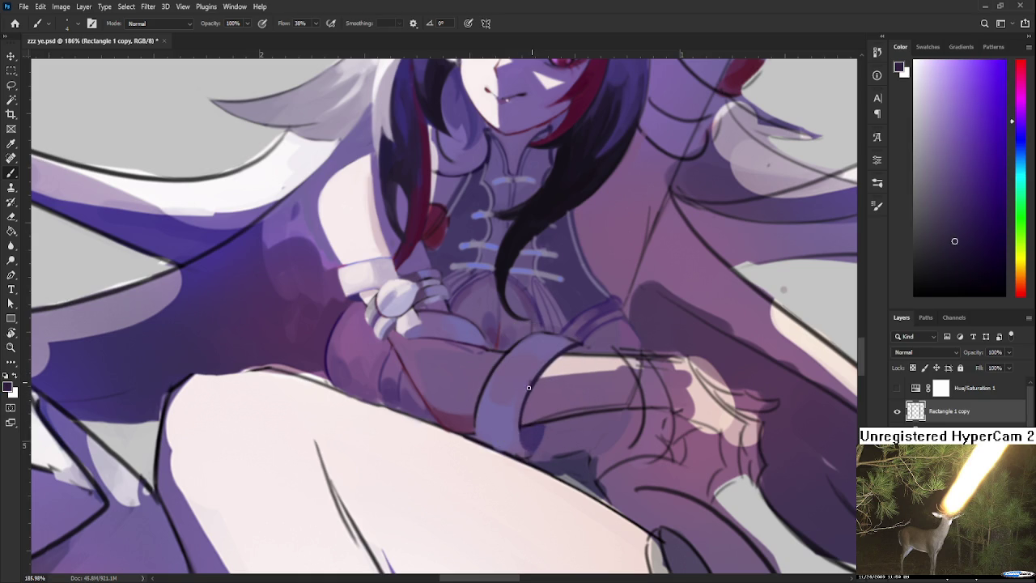
pyautogui.keyDown('alt'); pyautogui.click(547, 430); pyautogui.keyUp('alt')
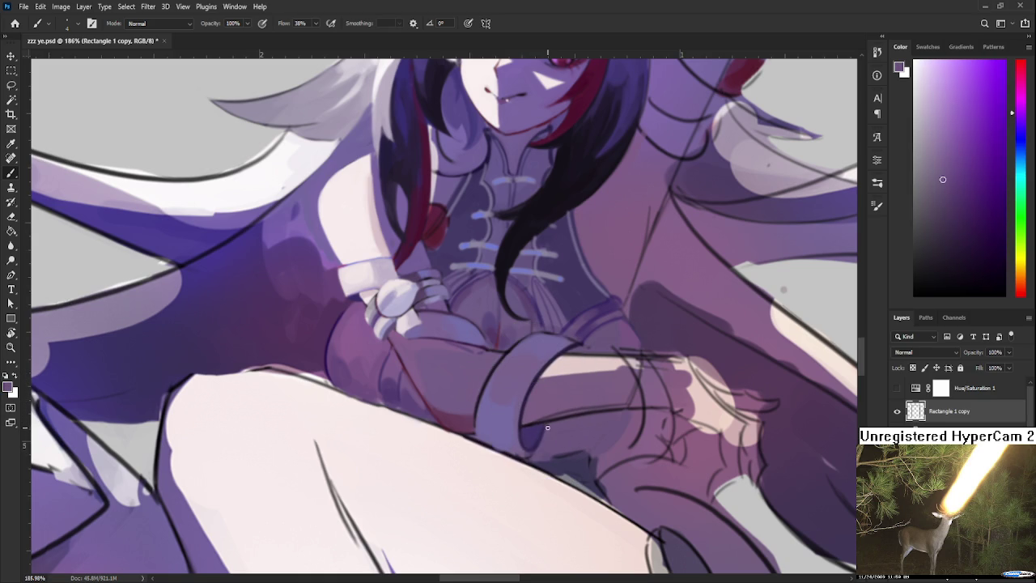
pyautogui.moveTo(531, 454); pyautogui.dragTo(343, 408)
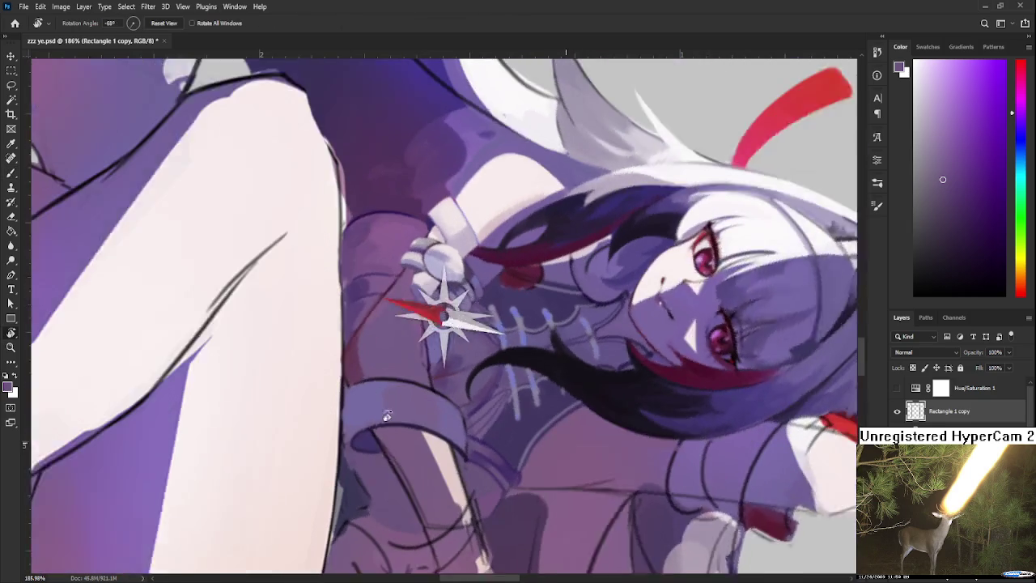
pyautogui.keyDown('alt'); pyautogui.click(350, 430); pyautogui.keyUp('alt')
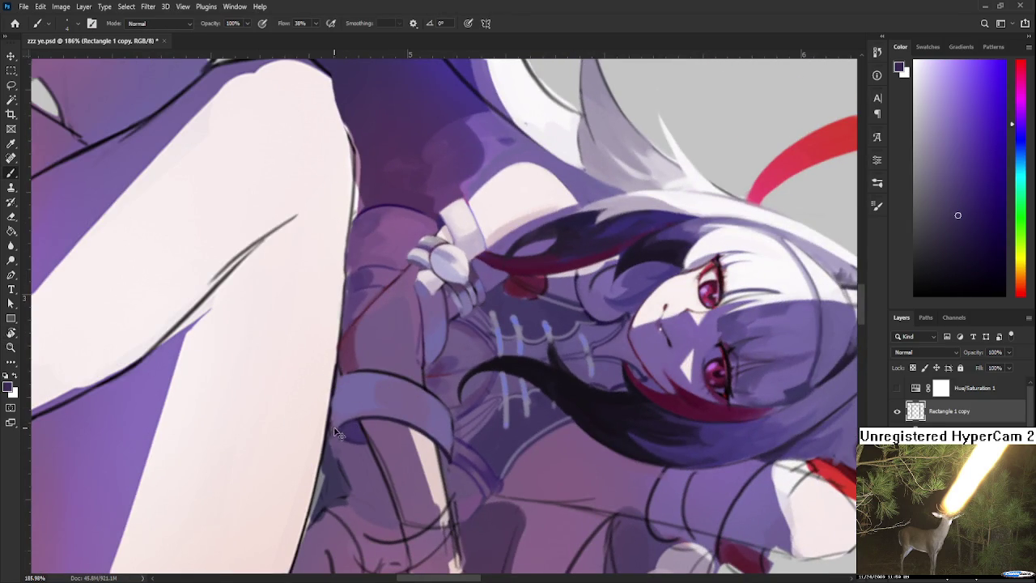
pyautogui.moveTo(330, 429); pyautogui.dragTo(511, 379)
pyautogui.keyDown('alt'); pyautogui.click(510, 385); pyautogui.keyUp('alt')
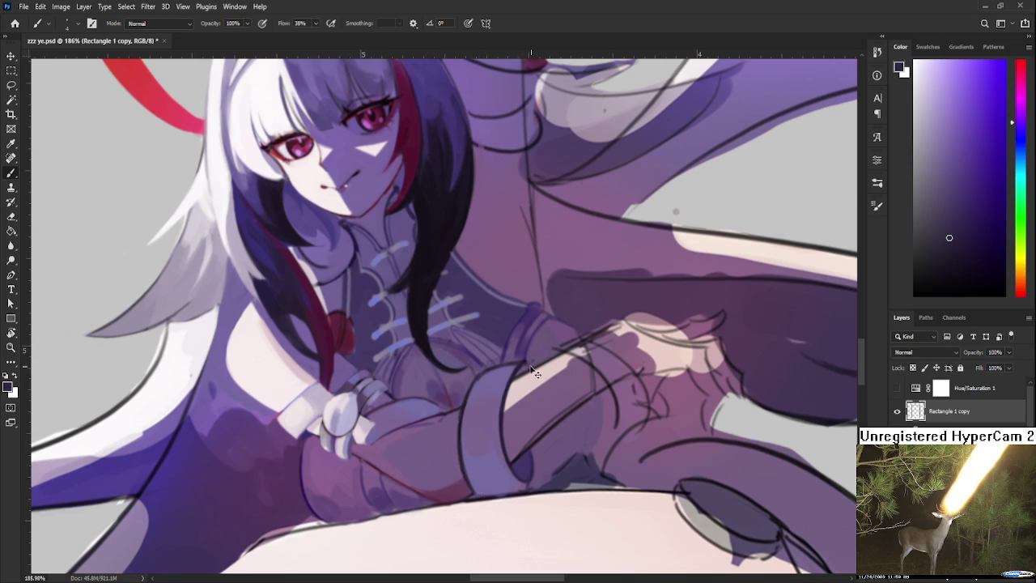
# - Sample purples for the wrist shading and rotate the canvas about 58 degrees
pyautogui.press('r')
pyautogui.moveTo(602, 350); pyautogui.dragTo(493, 411)
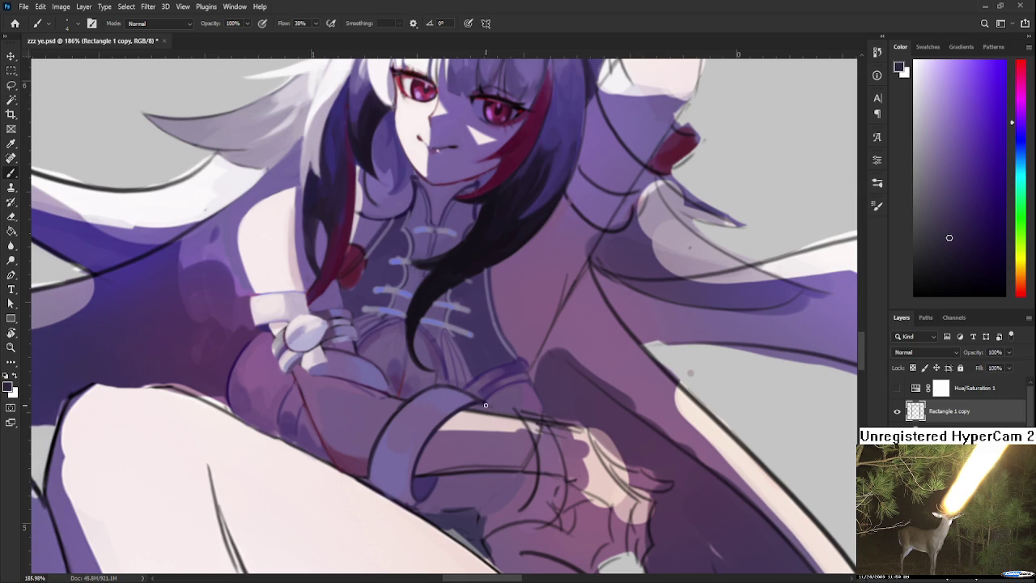
pyautogui.keyDown('alt'); pyautogui.click(421, 485); pyautogui.keyUp('alt')
pyautogui.keyDown('alt'); pyautogui.click(492, 409); pyautogui.keyUp('alt')
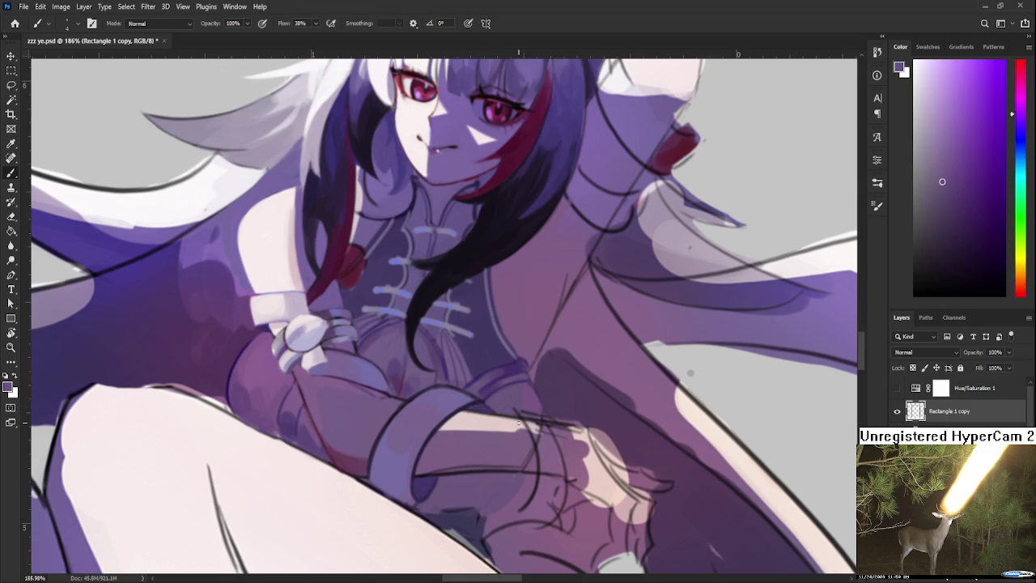
pyautogui.press('r')
pyautogui.moveTo(518, 421)
pyautogui.mouseDown()
pyautogui.moveTo(392, 425)
pyautogui.moveTo(428, 367)
pyautogui.mouseUp()
# - Sample colours around the hands and rotate the canvas to about -157 degrees
pyautogui.keyDown('alt'); pyautogui.click(476, 323); pyautogui.keyUp('alt')
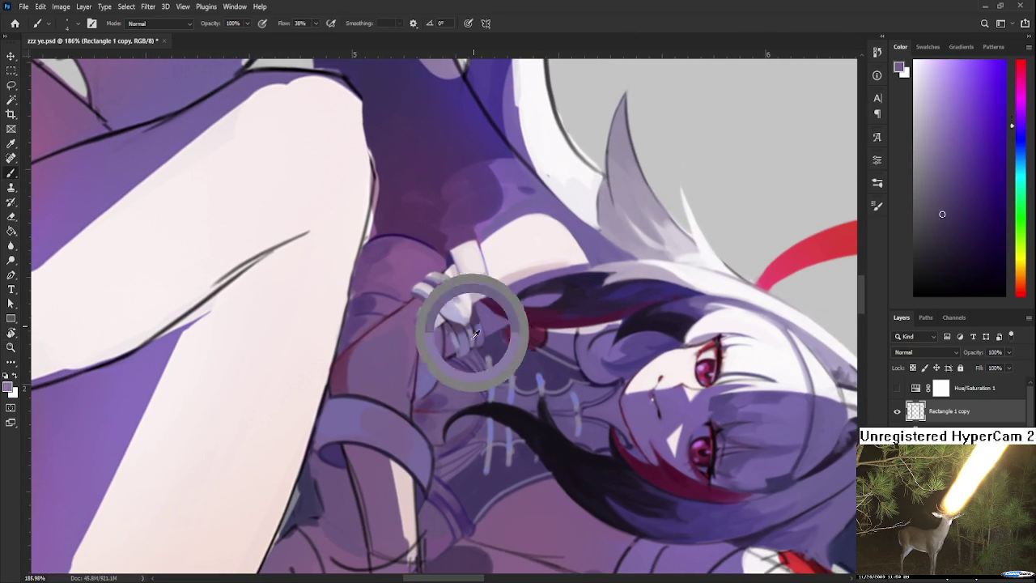
pyautogui.keyDown('alt'); pyautogui.click(504, 506); pyautogui.keyUp('alt')
pyautogui.moveTo(485, 551)
pyautogui.mouseDown()
pyautogui.moveTo(450, 371)
pyautogui.moveTo(497, 370)
pyautogui.moveTo(497, 448)
pyautogui.mouseUp()
pyautogui.keyDown('alt'); pyautogui.click(497, 370); pyautogui.keyUp('alt')
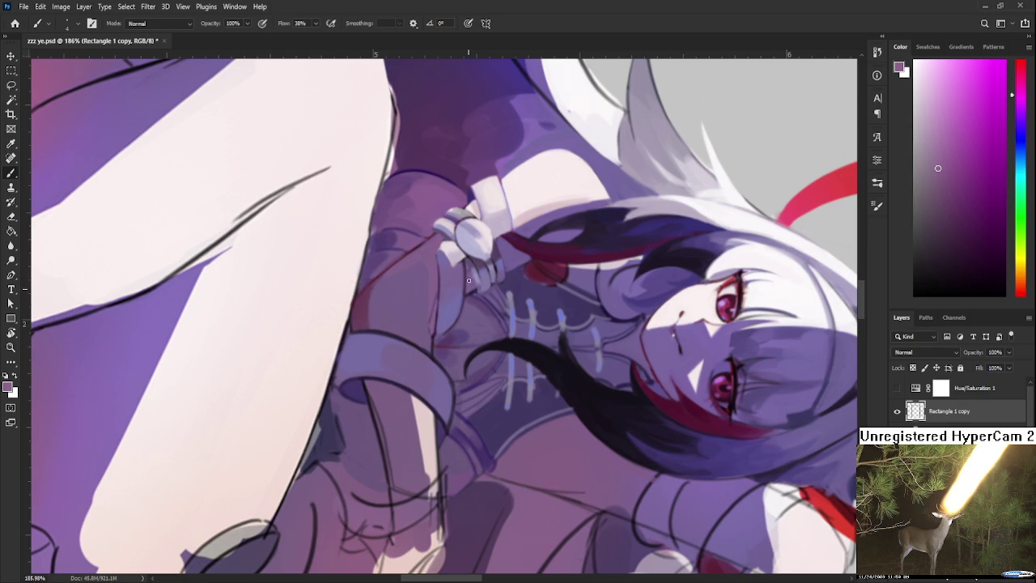
pyautogui.keyDown('alt'); pyautogui.click(420, 306); pyautogui.keyUp('alt')
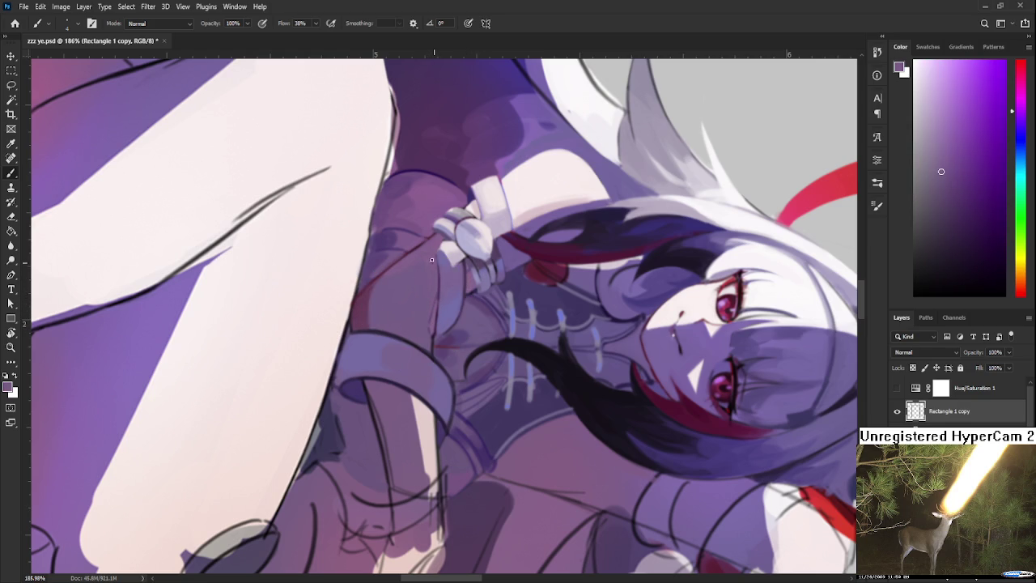
pyautogui.press('r')
pyautogui.moveTo(443, 316); pyautogui.dragTo(645, 317)
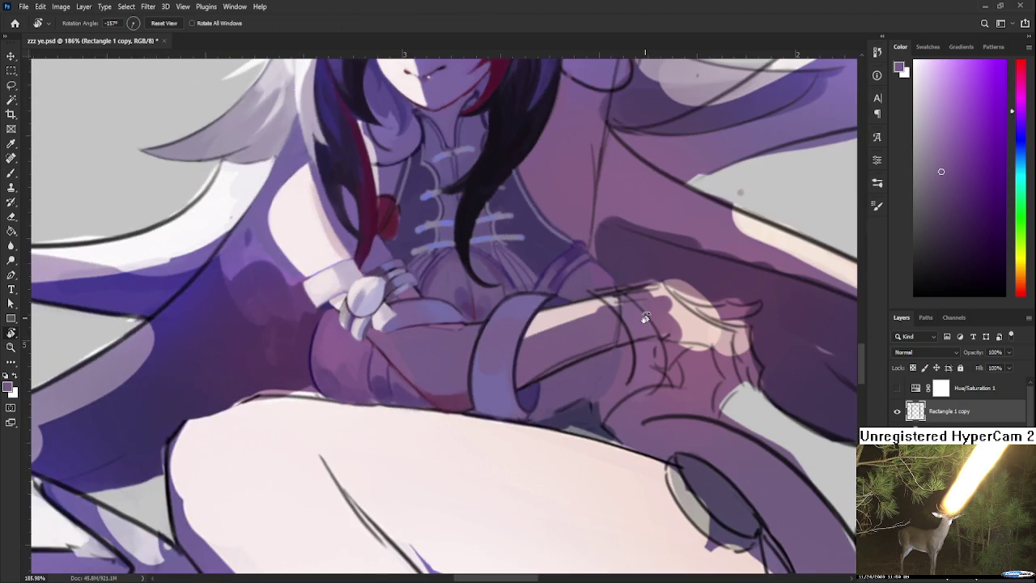
# - Zoom out to centre the whole figure, then zoom back in and rotate the canvas
pyautogui.scroll(-1, 645, 317)
pyautogui.scroll(-1, 639, 314)
pyautogui.scroll(-1, 634, 310)
pyautogui.scroll(-1, 629, 306)
pyautogui.moveTo(628, 306); pyautogui.dragTo(520, 316)
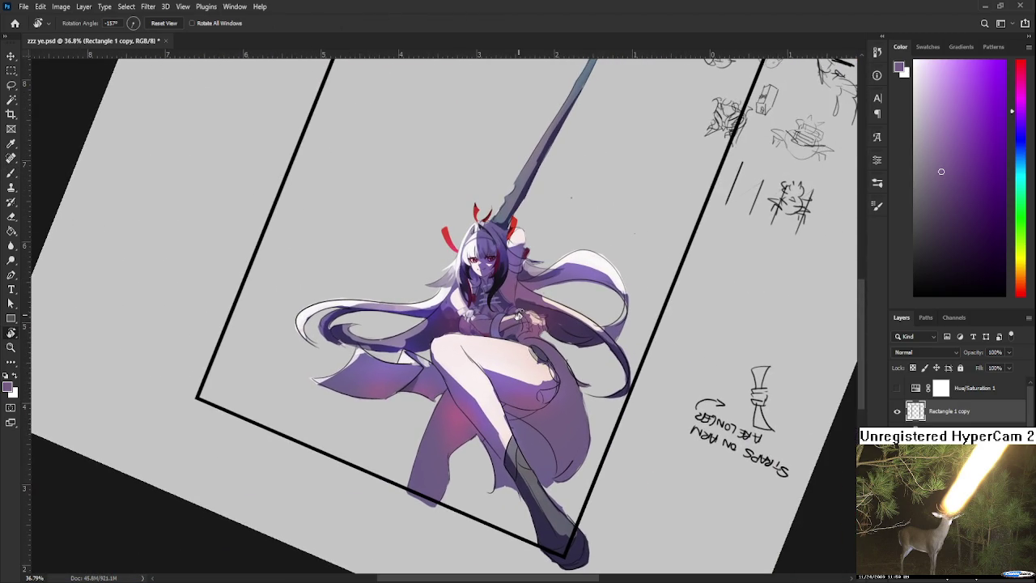
pyautogui.scroll(2, 519, 316)
pyautogui.scroll(2, 510, 321)
pyautogui.scroll(1, 497, 327)
pyautogui.scroll(1, 485, 334)
pyautogui.scroll(2, 486, 335)
pyautogui.press('b')
pyautogui.moveTo(529, 384)
pyautogui.mouseDown()
pyautogui.moveTo(387, 333)
pyautogui.moveTo(411, 433)
pyautogui.moveTo(507, 402)
pyautogui.mouseUp()
pyautogui.press('r')
pyautogui.press('b')
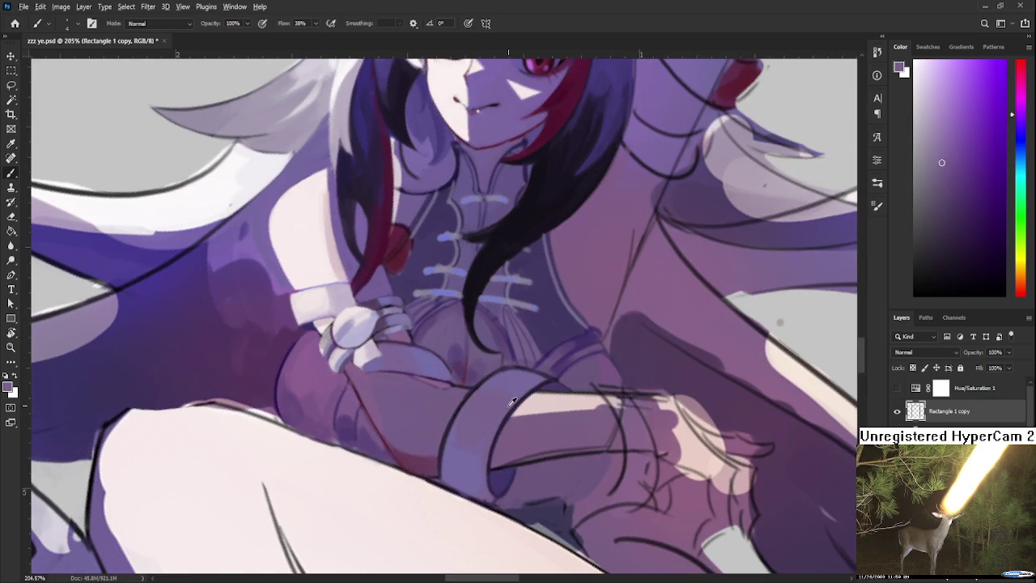
# - Set a blue shade in the Color panel and add subtle blue strokes along the cuff's left edge
pyautogui.keyDown('alt'); pyautogui.click(511, 402); pyautogui.keyUp('alt')
pyautogui.click(977, 146)
pyautogui.moveTo(1009, 152); pyautogui.dragTo(1009, 146)
pyautogui.click(976, 129)
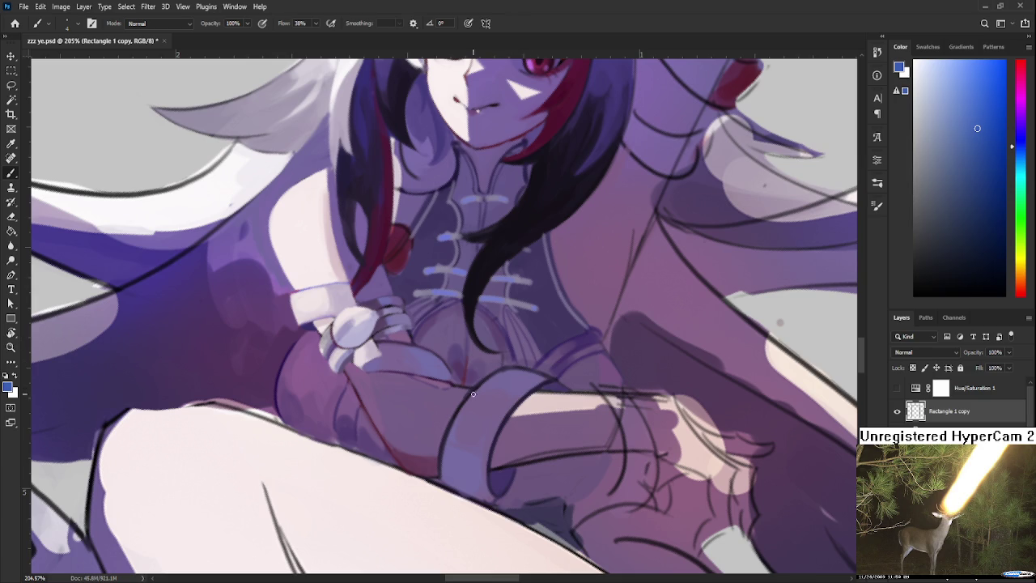
pyautogui.moveTo(455, 418); pyautogui.dragTo(450, 474)
# - Sample dark crimson from the hair and paint a dark-red rim on the cuff's edges
pyautogui.keyDown('alt'); pyautogui.click(402, 250); pyautogui.keyUp('alt')
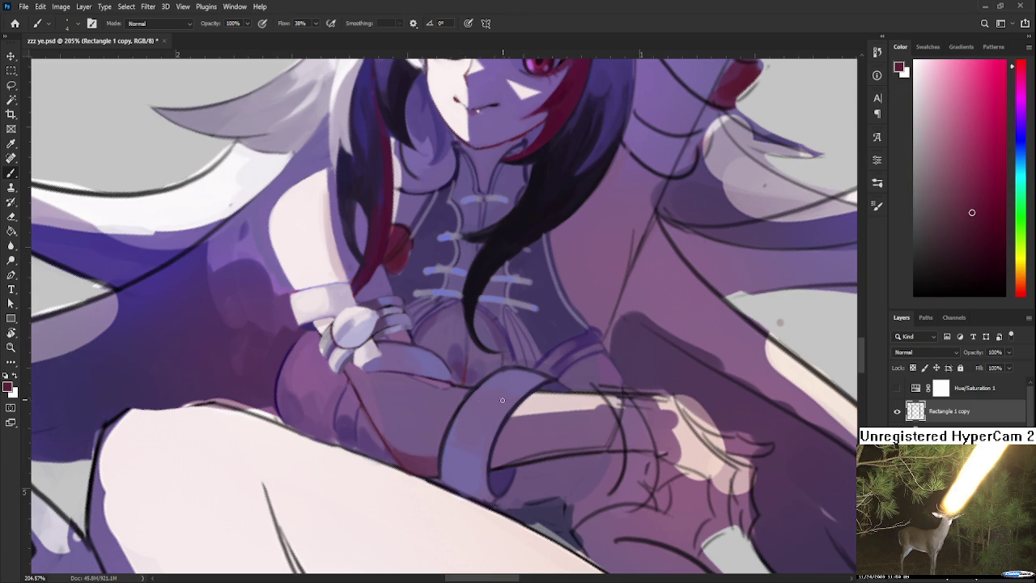
pyautogui.moveTo(481, 383)
pyautogui.mouseDown()
pyautogui.moveTo(458, 414)
pyautogui.moveTo(442, 482)
pyautogui.mouseUp()
pyautogui.moveTo(530, 393); pyautogui.dragTo(489, 489)
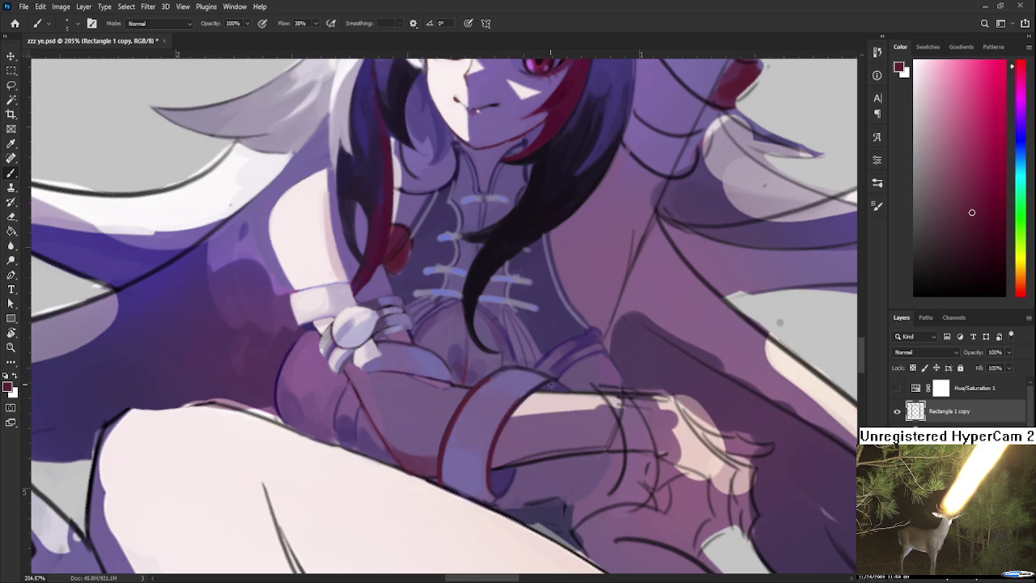
# - Sample muted purples back from the cuff and zoom out
pyautogui.keyDown('alt'); pyautogui.click(498, 378); pyautogui.keyUp('alt')
pyautogui.keyDown('alt'); pyautogui.click(453, 407); pyautogui.keyUp('alt')
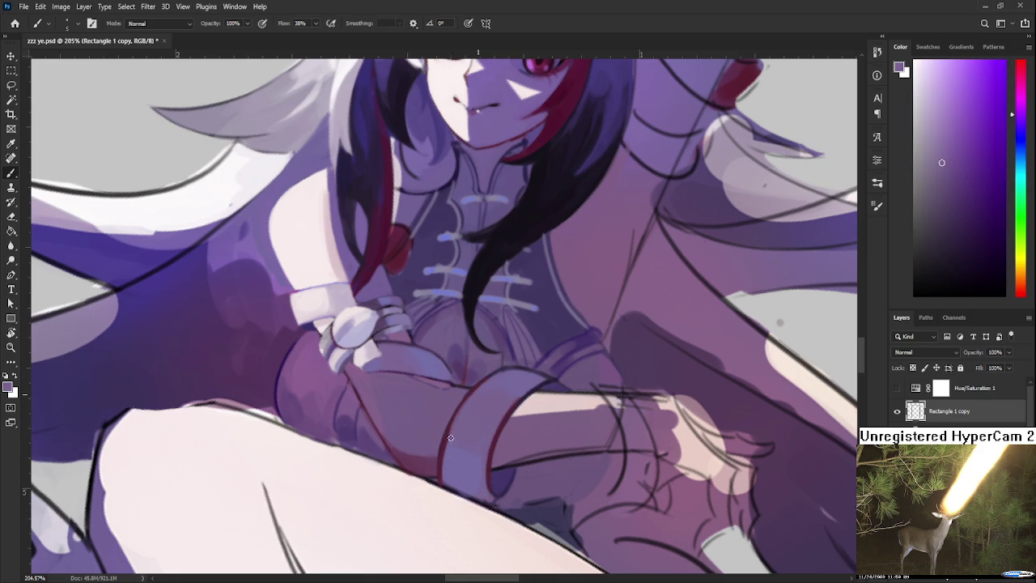
pyautogui.keyDown('alt'); pyautogui.click(446, 441); pyautogui.keyUp('alt')
pyautogui.keyDown('alt'); pyautogui.click(451, 433); pyautogui.keyUp('alt')
pyautogui.scroll(-2, 530, 442)
pyautogui.scroll(-2, 538, 453)
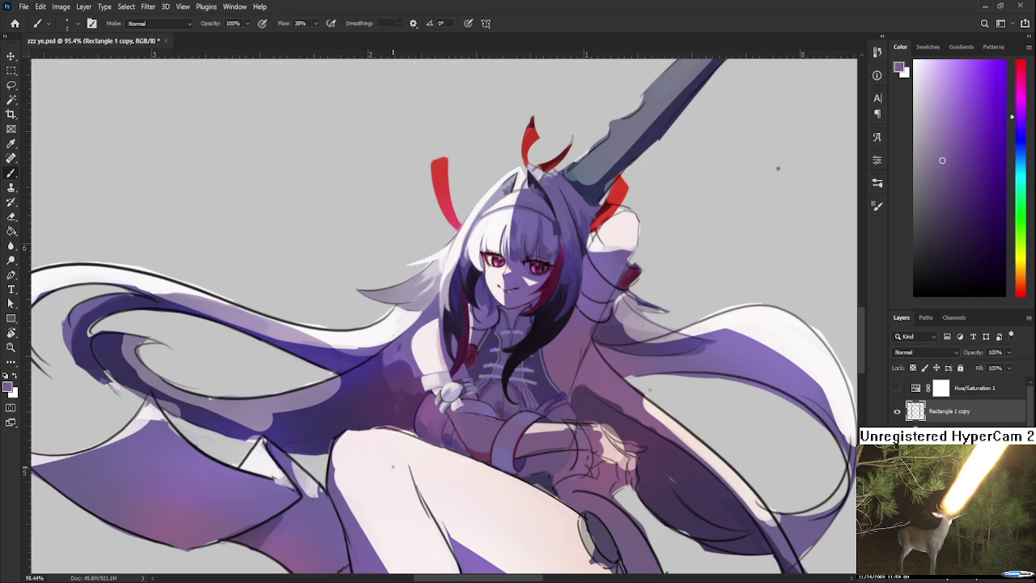
pyautogui.scroll(-2, 392, 466)
pyautogui.scroll(5, 439, 418)
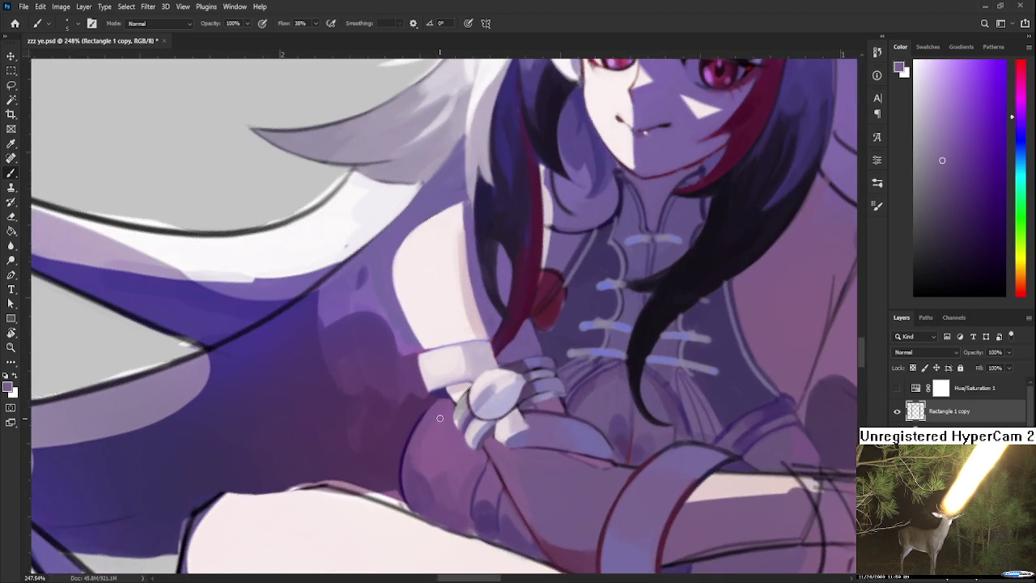
pyautogui.moveTo(468, 450); pyautogui.dragTo(465, 418)
pyautogui.keyDown('alt'); pyautogui.click(425, 437); pyautogui.keyUp('alt')
pyautogui.keyDown('alt'); pyautogui.click(421, 426); pyautogui.keyUp('alt')
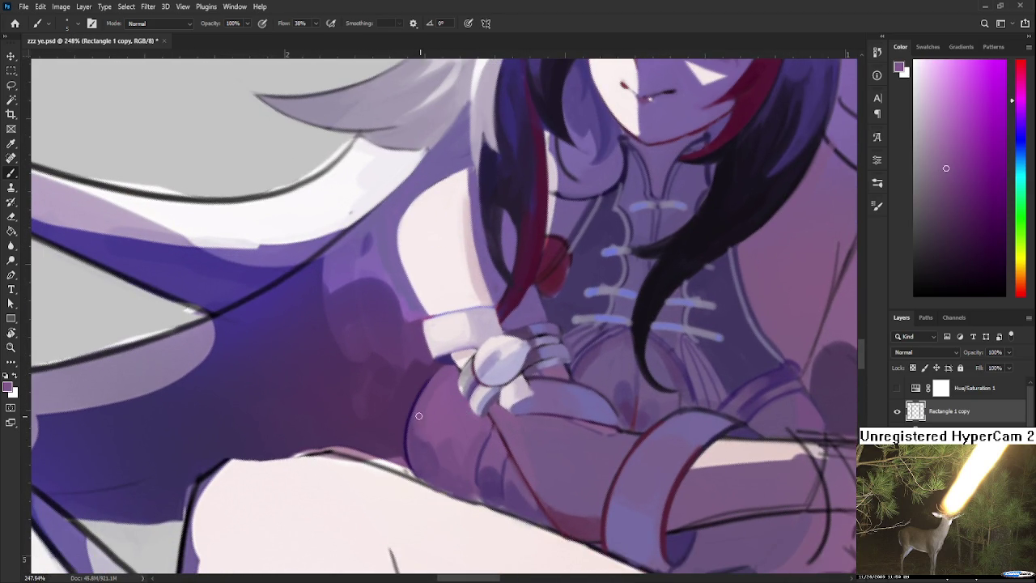
pyautogui.keyDown('alt'); pyautogui.click(425, 447); pyautogui.keyUp('alt')
pyautogui.keyDown('alt'); pyautogui.click(415, 429); pyautogui.keyUp('alt')
pyautogui.keyDown('alt'); pyautogui.click(420, 430); pyautogui.keyUp('alt')
pyautogui.keyDown('alt'); pyautogui.click(441, 397); pyautogui.keyUp('alt')
pyautogui.keyDown('alt'); pyautogui.click(434, 434); pyautogui.keyUp('alt')
pyautogui.keyDown('alt'); pyautogui.click(437, 451); pyautogui.keyUp('alt')
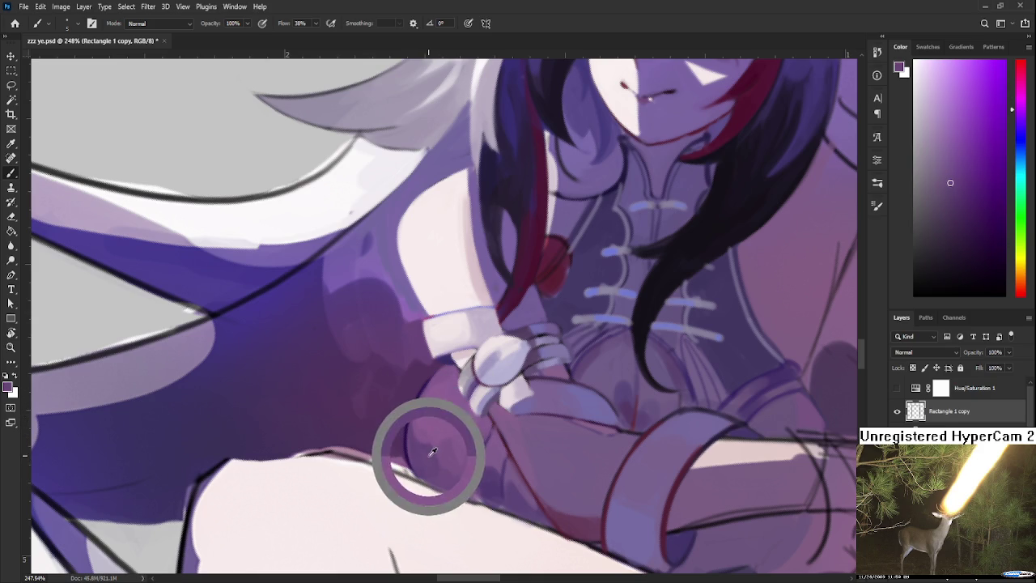
pyautogui.keyDown('alt'); pyautogui.click(442, 450); pyautogui.keyUp('alt')
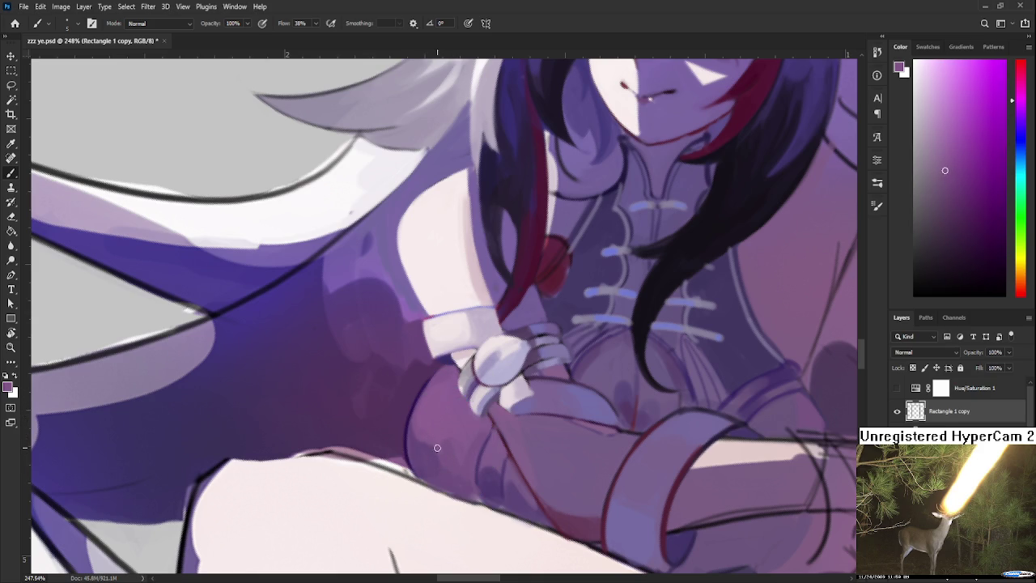
pyautogui.keyDown('alt'); pyautogui.click(453, 437); pyautogui.keyUp('alt')
pyautogui.scroll(-3, 446, 443)
pyautogui.scroll(-2, 446, 444)
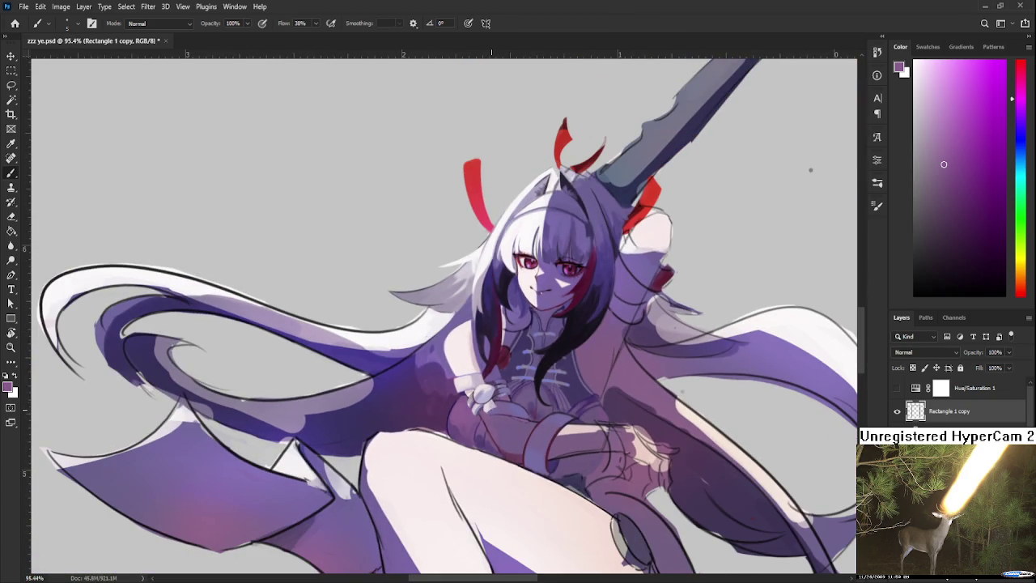
pyautogui.scroll(-2, 508, 400)
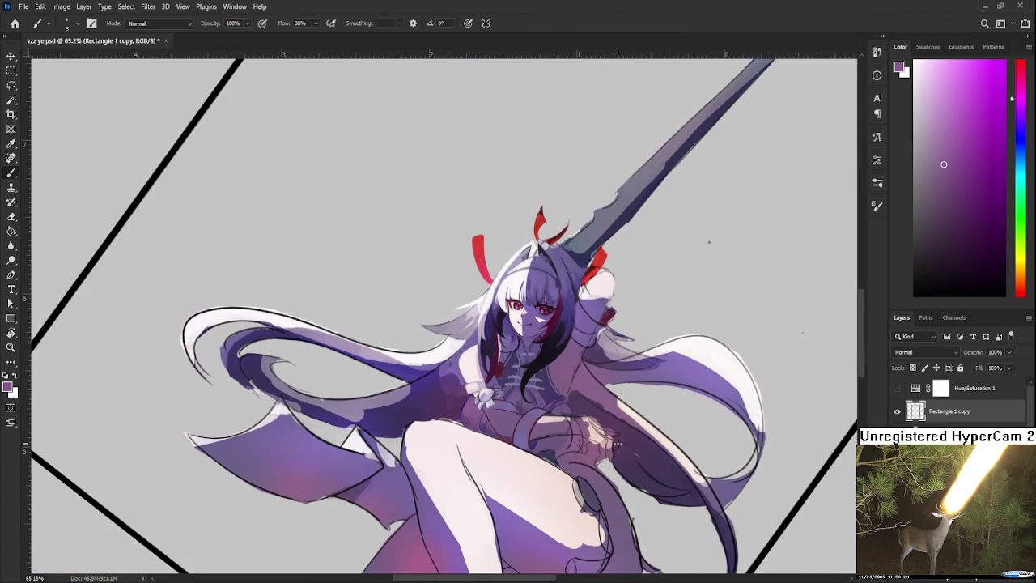
pyautogui.scroll(2, 548, 457)
pyautogui.scroll(2, 555, 433)
# - Rotate the canvas toward the forearm and lighten the wrist cuff with purple strokes
pyautogui.scroll(2, 554, 434)
pyautogui.press('r')
pyautogui.moveTo(558, 428); pyautogui.dragTo(381, 397)
pyautogui.press('b')
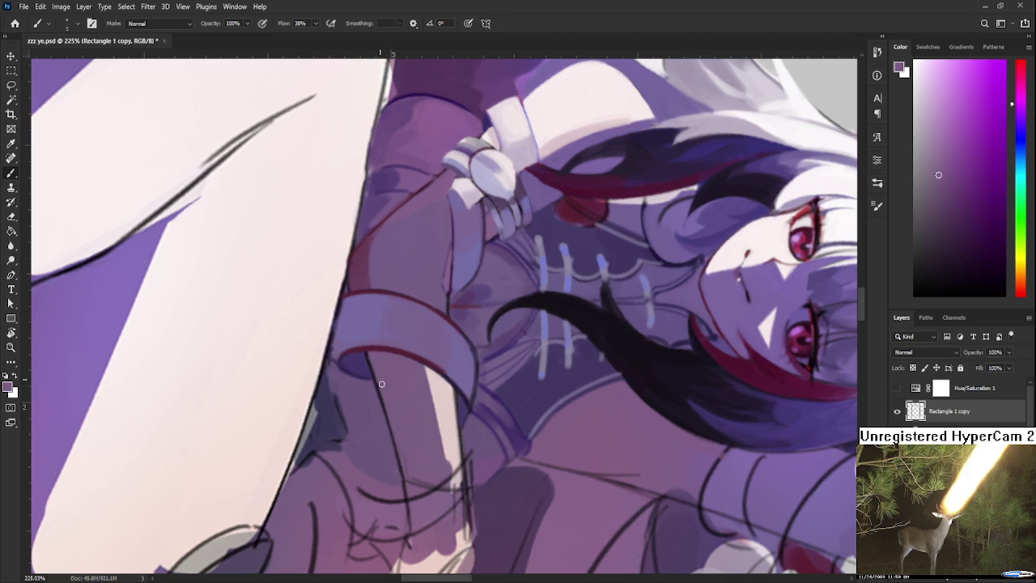
pyautogui.press('r')
pyautogui.moveTo(413, 471)
pyautogui.mouseDown()
pyautogui.moveTo(494, 337)
pyautogui.moveTo(518, 331)
pyautogui.mouseUp()
pyautogui.press('b')
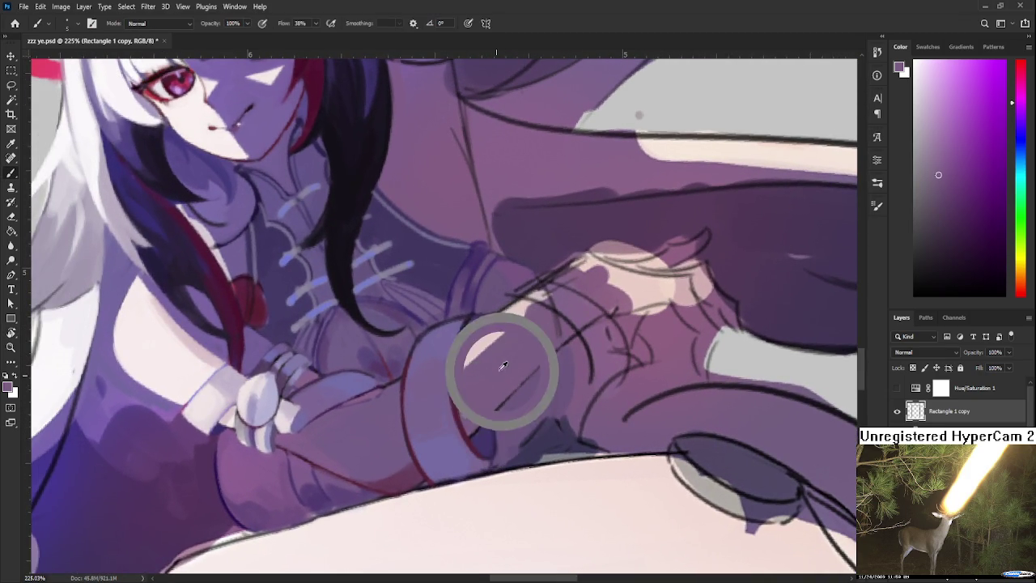
pyautogui.moveTo(518, 333)
pyautogui.mouseDown()
pyautogui.moveTo(495, 363)
pyautogui.moveTo(439, 301)
pyautogui.moveTo(389, 381)
pyautogui.mouseUp()
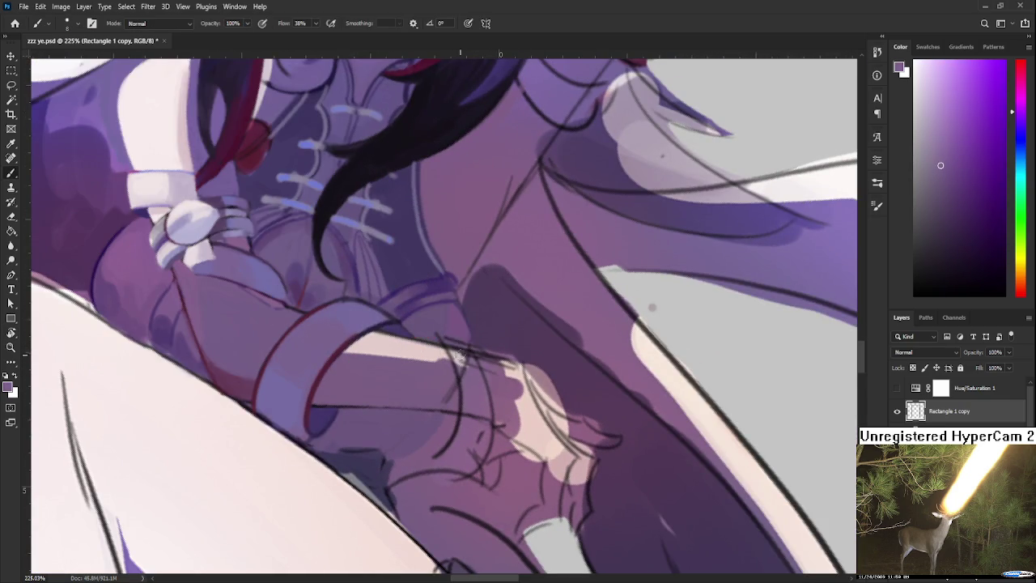
pyautogui.moveTo(447, 339)
pyautogui.mouseDown()
pyautogui.moveTo(482, 427)
pyautogui.moveTo(445, 451)
pyautogui.moveTo(455, 469)
pyautogui.moveTo(478, 411)
pyautogui.mouseUp()
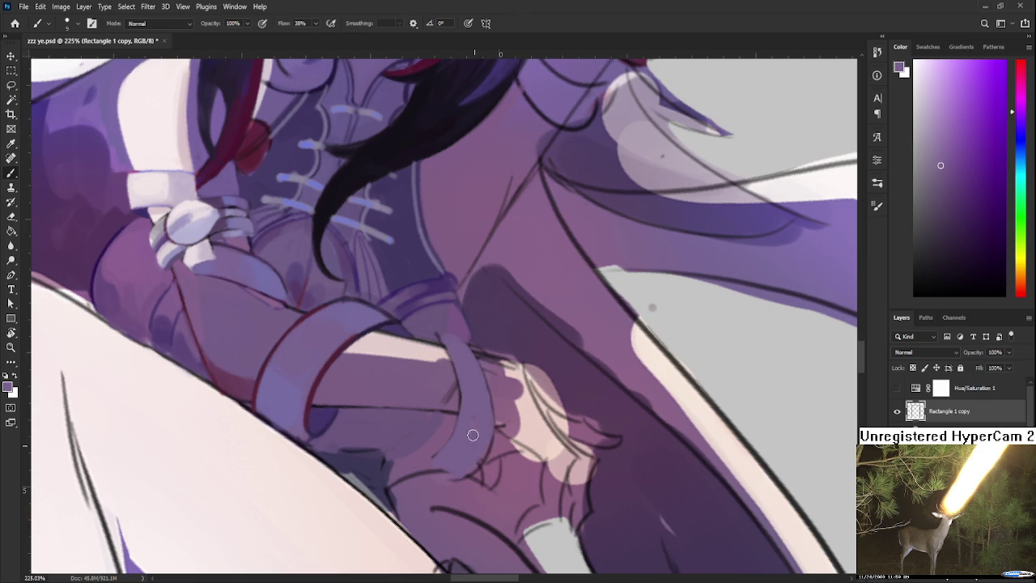
pyautogui.moveTo(459, 361); pyautogui.dragTo(460, 437)
# - Sample the dark red and trace a dark-red line down the cuff edge
pyautogui.moveTo(472, 375); pyautogui.dragTo(407, 397)
pyautogui.keyDown('alt'); pyautogui.click(358, 409); pyautogui.keyUp('alt')
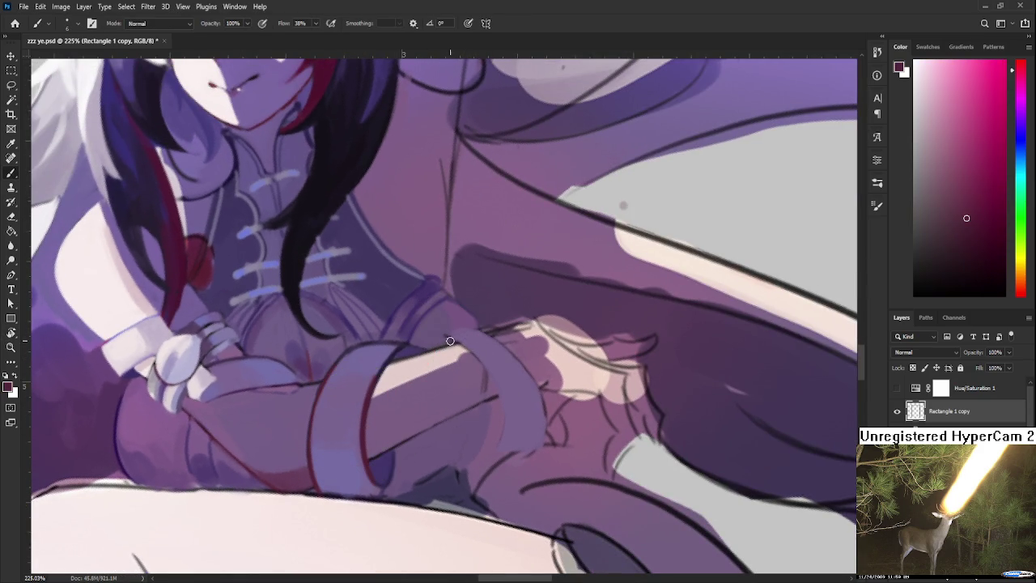
pyautogui.hotkey('ctrl', 'z')
pyautogui.hotkey('ctrl', 'shift', 'z')
pyautogui.hotkey('ctrl', 'z')
pyautogui.hotkey('ctrl', 'shift', 'z')
pyautogui.press('r')
pyautogui.moveTo(513, 359); pyautogui.dragTo(434, 393)
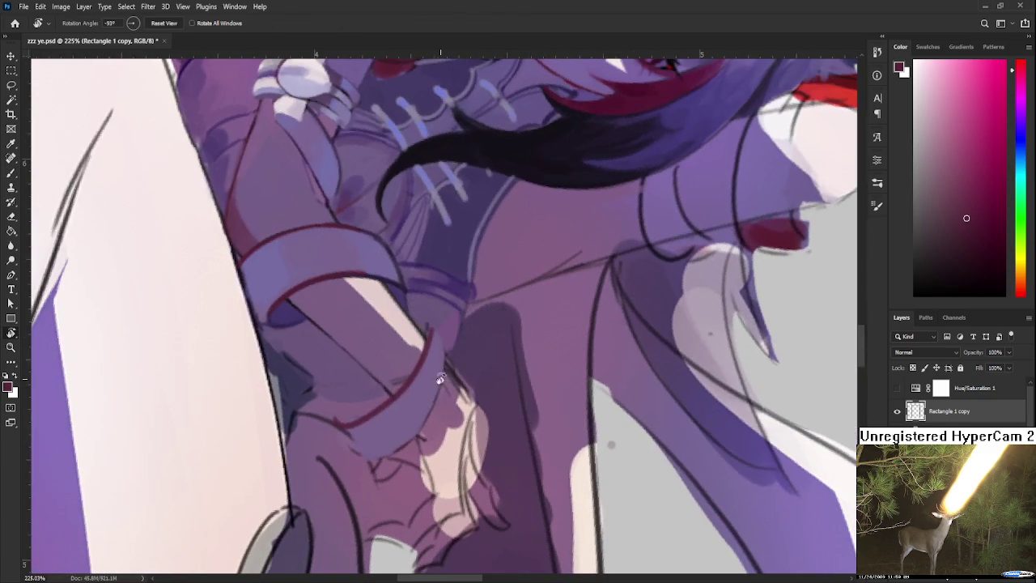
pyautogui.moveTo(448, 357); pyautogui.dragTo(393, 457)
pyautogui.hotkey('ctrl', 'z')
pyautogui.moveTo(445, 336)
pyautogui.mouseDown()
pyautogui.moveTo(387, 453)
pyautogui.moveTo(541, 436)
pyautogui.mouseUp()
# - Outline the lower cuff edge in dark red and cap its top
pyautogui.press('r')
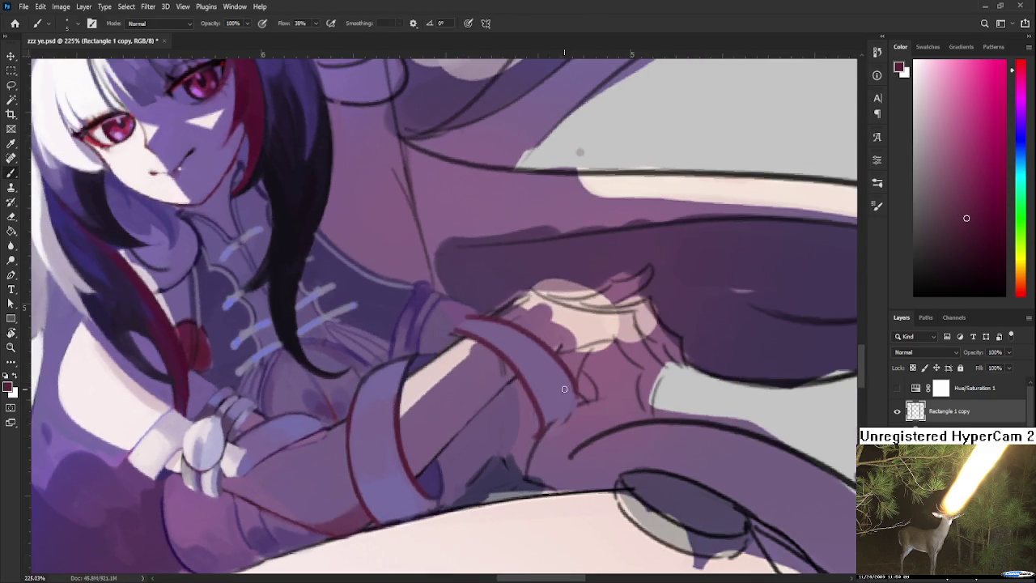
pyautogui.moveTo(540, 436); pyautogui.dragTo(578, 406)
pyautogui.keyDown('alt'); pyautogui.click(553, 433); pyautogui.keyUp('alt')
pyautogui.press('r')
pyautogui.moveTo(574, 410); pyautogui.dragTo(462, 360)
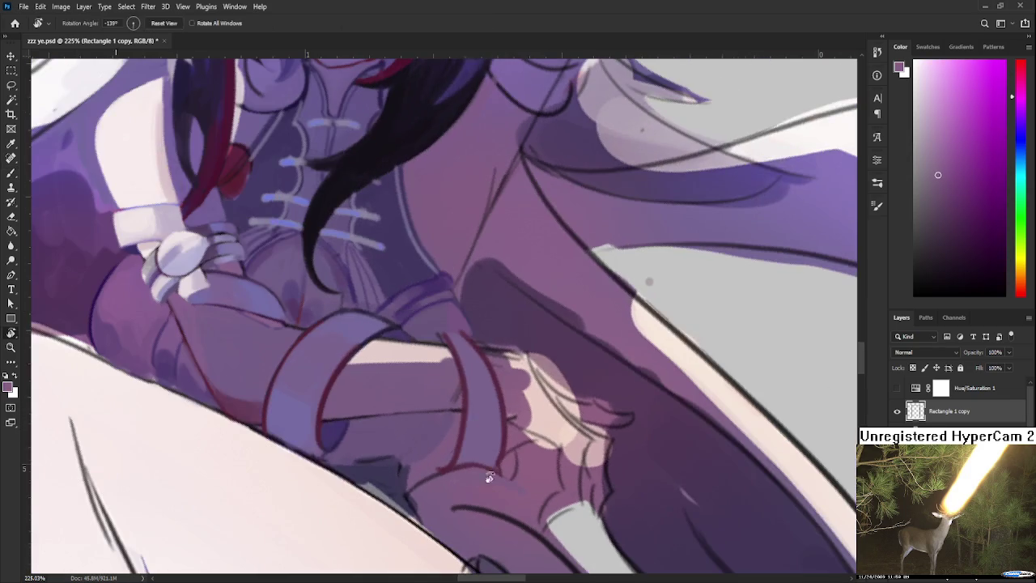
pyautogui.keyDown('alt'); pyautogui.click(455, 340); pyautogui.keyUp('alt')
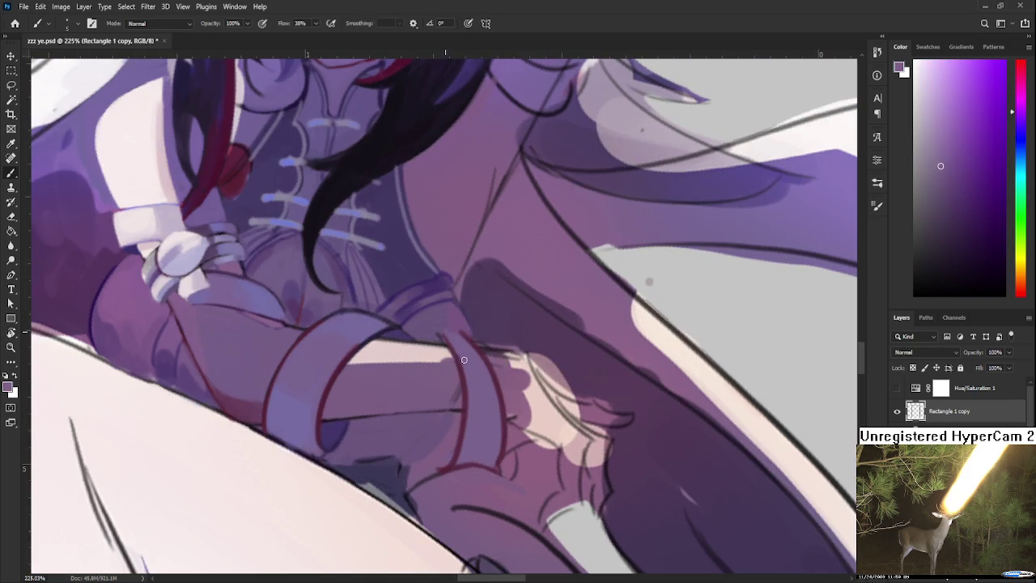
pyautogui.keyDown('alt'); pyautogui.click(468, 397); pyautogui.keyUp('alt')
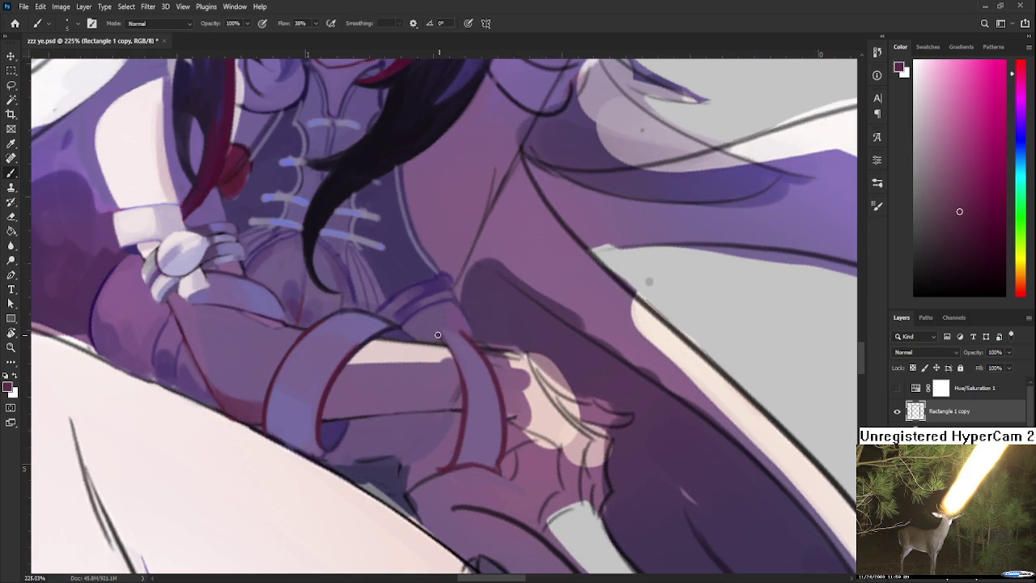
pyautogui.moveTo(437, 333); pyautogui.dragTo(465, 333)
# - Smooth the cuff band with a lighter, more saturated purple sampled from the sleeve
pyautogui.keyDown('alt'); pyautogui.click(457, 340); pyautogui.keyUp('alt')
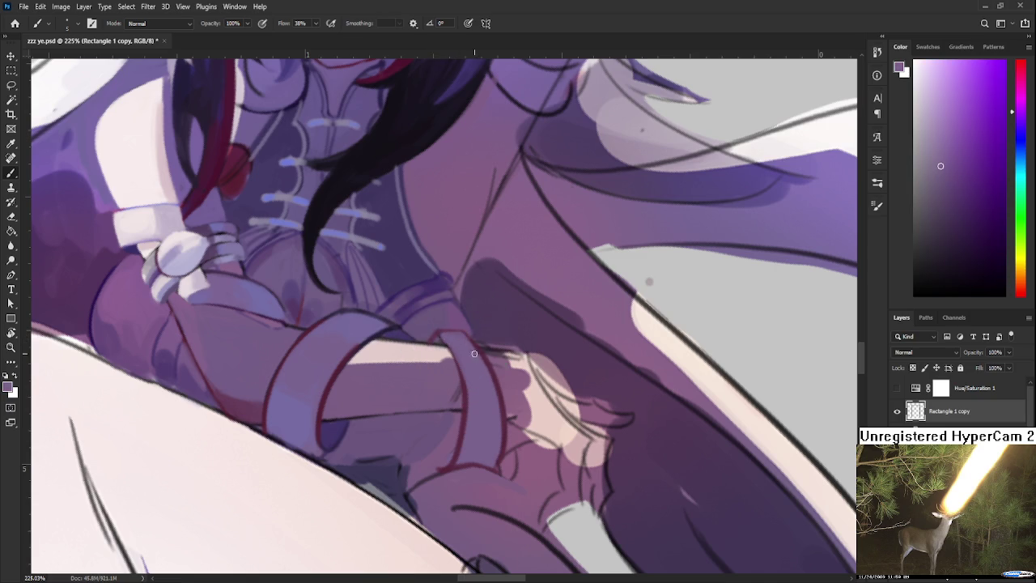
pyautogui.moveTo(485, 364); pyautogui.dragTo(493, 456)
pyautogui.keyDown('alt'); pyautogui.click(451, 354); pyautogui.keyUp('alt')
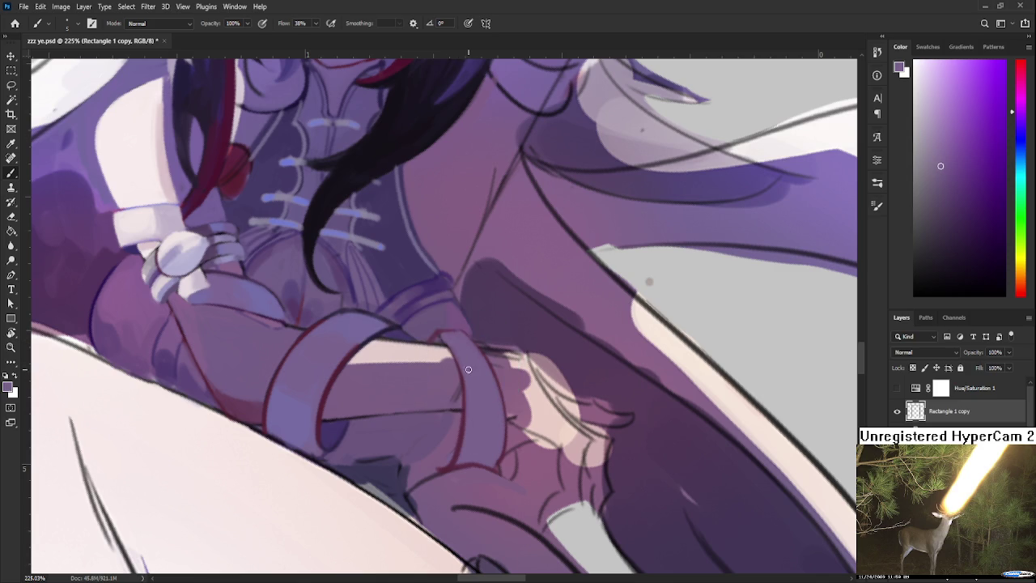
pyautogui.moveTo(368, 352); pyautogui.dragTo(326, 409)
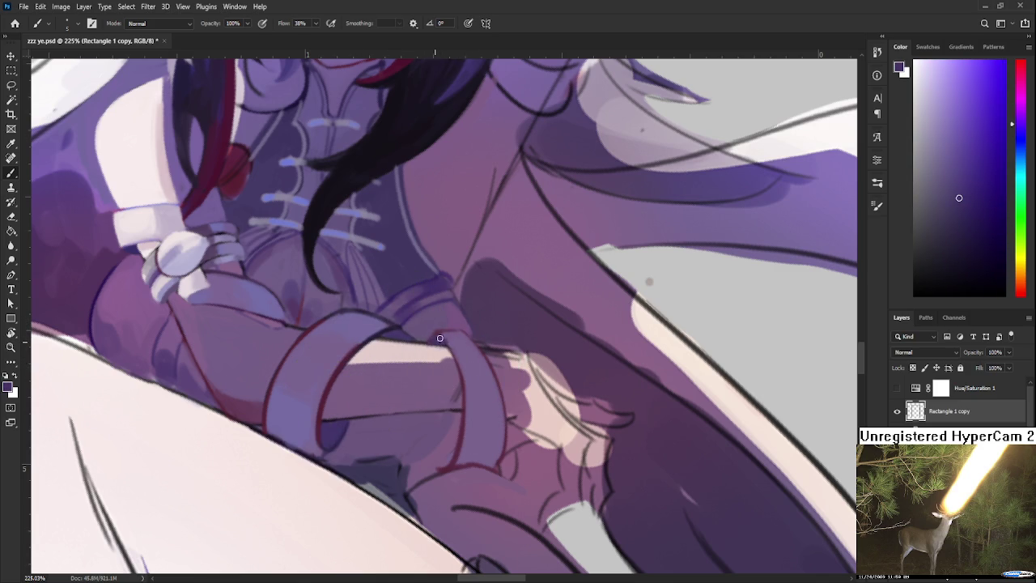
pyautogui.keyDown('alt'); pyautogui.click(452, 337); pyautogui.keyUp('alt')
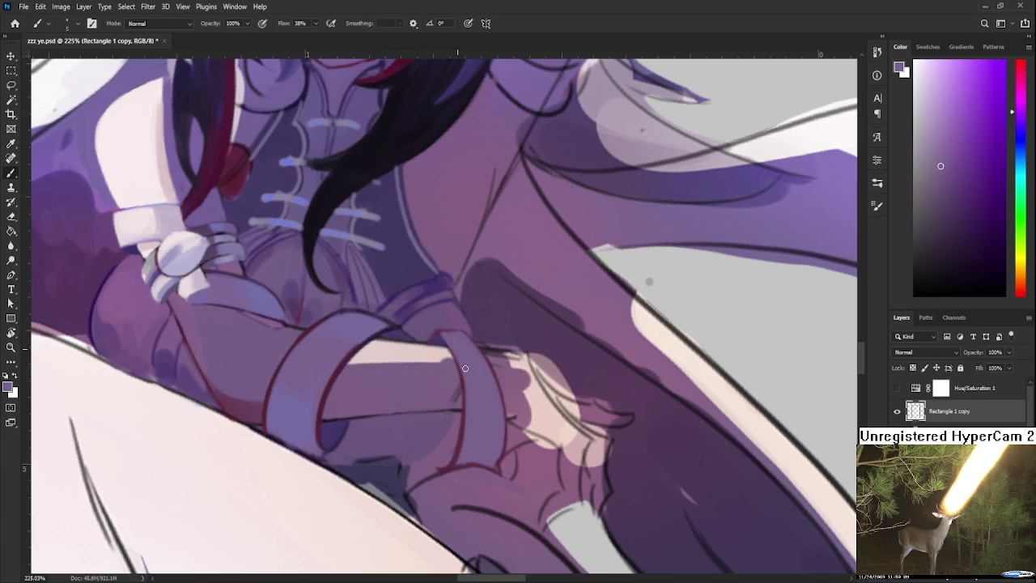
# - Widen the pale forearm highlight with light pink sampled from the forearm
pyautogui.press('r')
pyautogui.moveTo(457, 350); pyautogui.dragTo(451, 314)
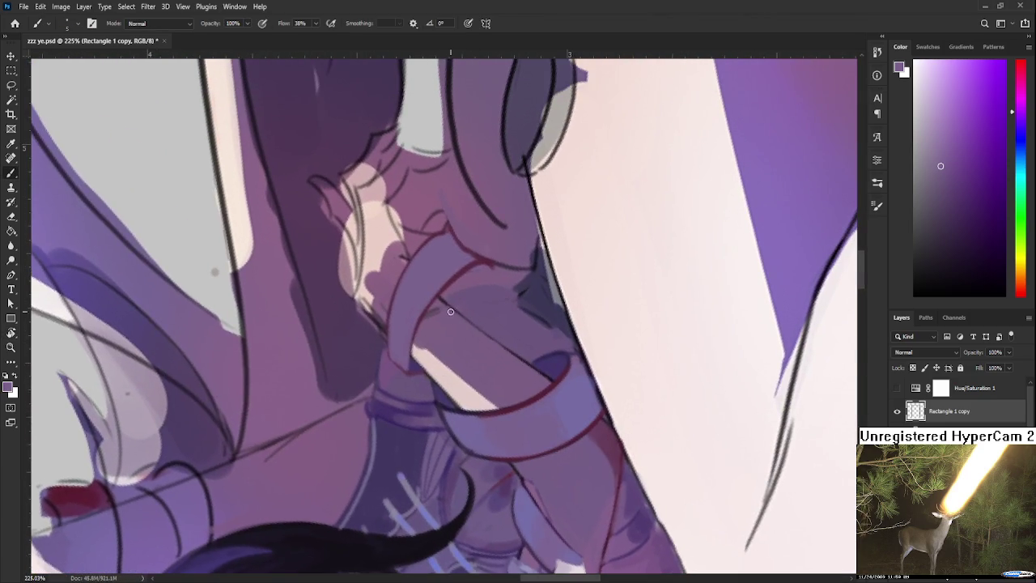
pyautogui.keyDown('alt'); pyautogui.click(436, 318); pyautogui.keyUp('alt')
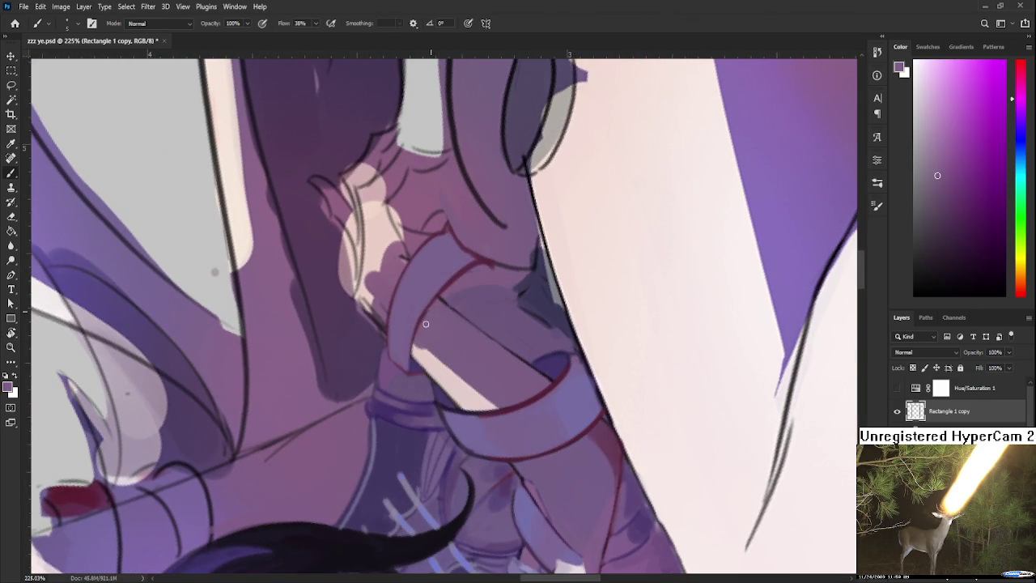
pyautogui.press('r')
pyautogui.moveTo(436, 317); pyautogui.dragTo(389, 306)
pyautogui.keyDown('alt'); pyautogui.click(392, 308); pyautogui.keyUp('alt')
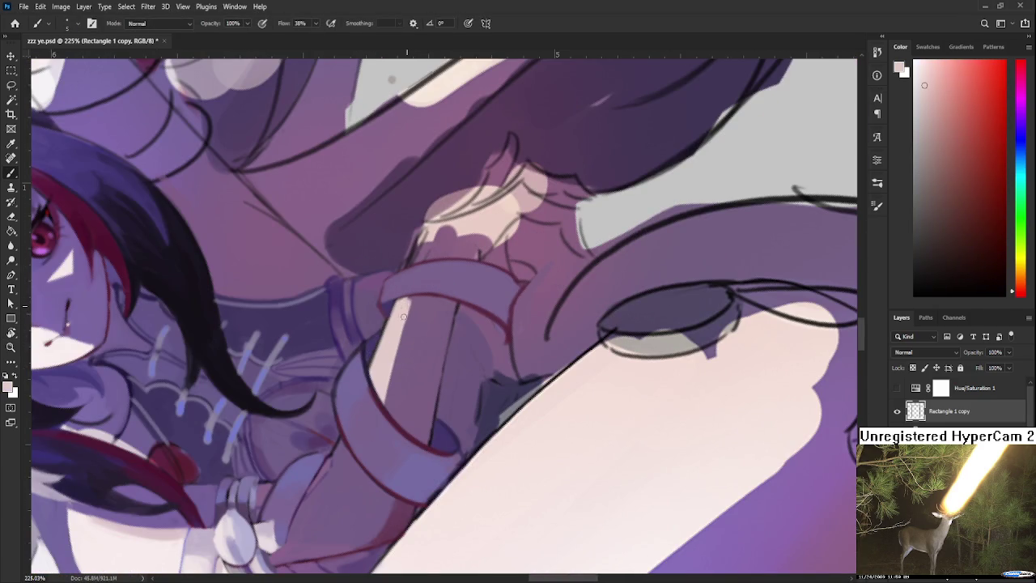
pyautogui.keyDown('alt'); pyautogui.click(410, 304); pyautogui.keyUp('alt')
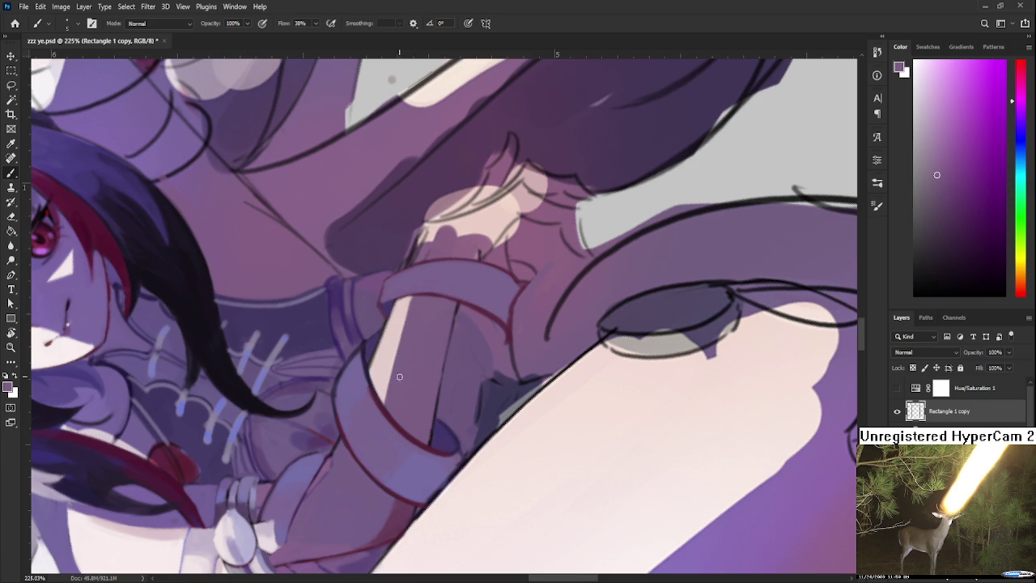
pyautogui.press('r')
pyautogui.moveTo(475, 294)
pyautogui.mouseDown()
pyautogui.moveTo(502, 385)
pyautogui.moveTo(397, 429)
pyautogui.mouseUp()
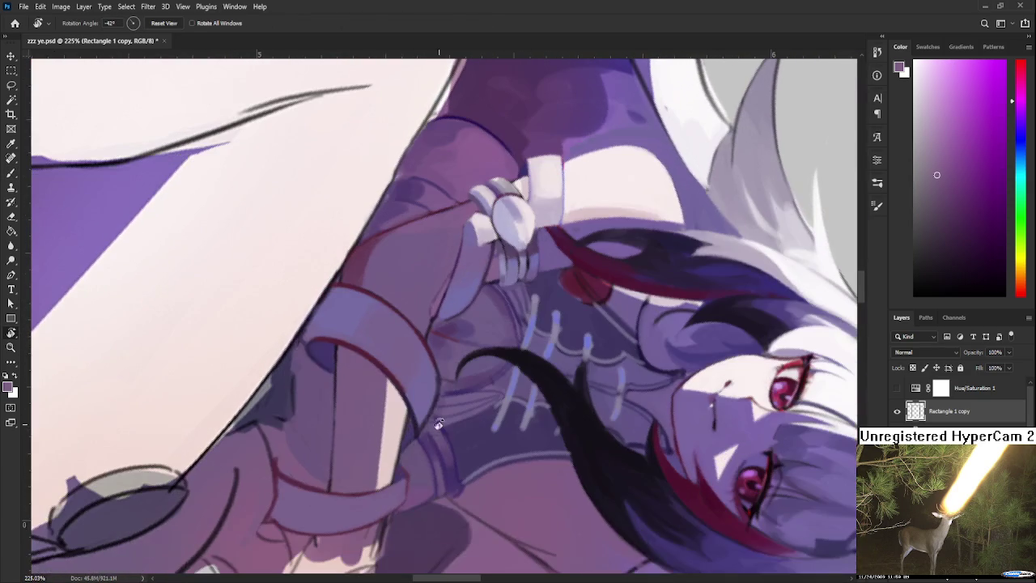
pyautogui.keyDown('alt'); pyautogui.click(397, 429); pyautogui.keyUp('alt')
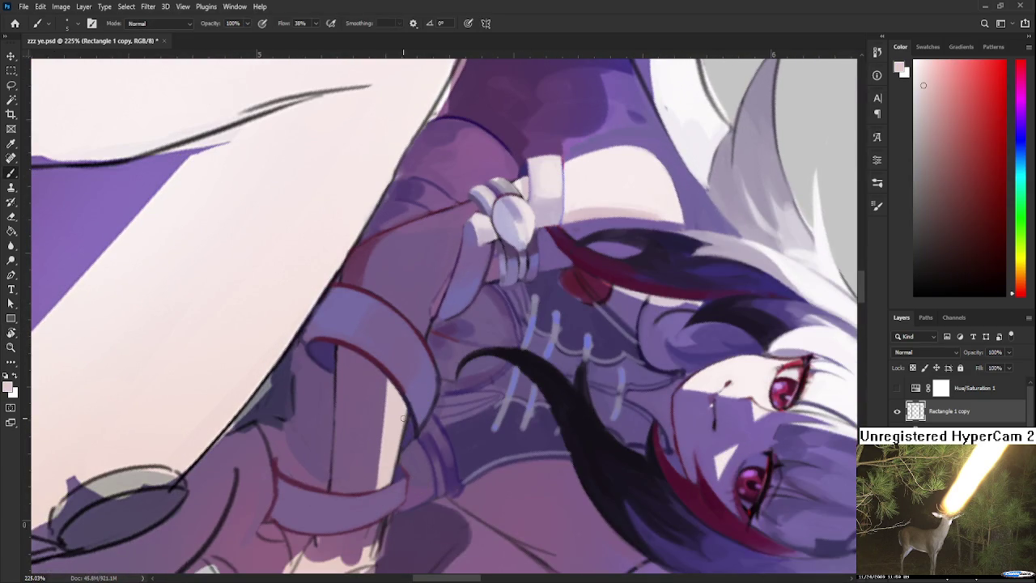
pyautogui.moveTo(407, 409); pyautogui.dragTo(396, 448)
# - Enlarge the brush and resample sleeve purple and forearm colours
pyautogui.press('r')
pyautogui.moveTo(400, 429)
pyautogui.mouseDown()
pyautogui.moveTo(483, 409)
pyautogui.moveTo(348, 388)
pyautogui.mouseUp()
pyautogui.keyDown('alt'); pyautogui.click(336, 393); pyautogui.keyUp('alt')
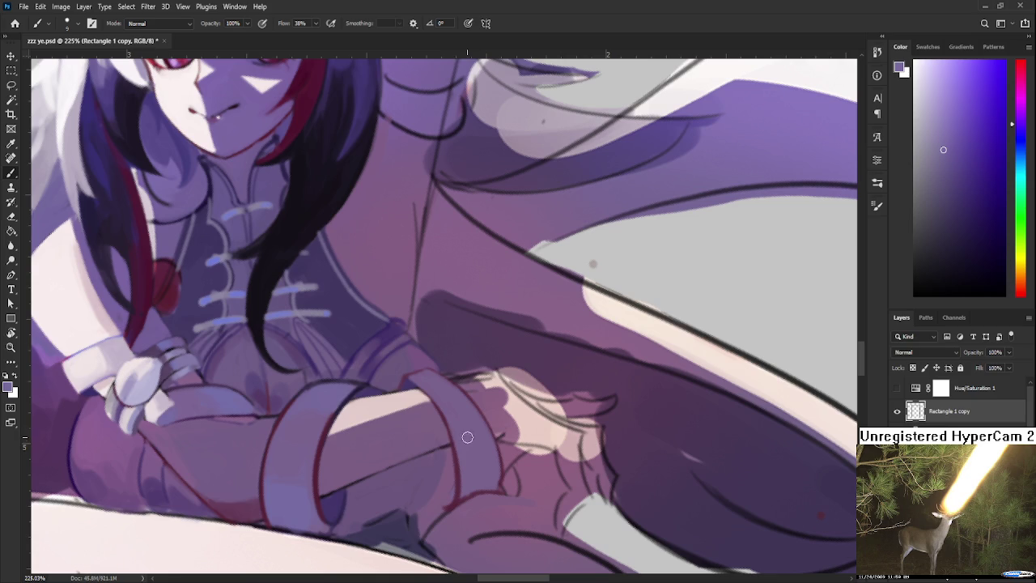
pyautogui.press(']')
pyautogui.keyDown('alt'); pyautogui.click(479, 436); pyautogui.keyUp('alt')
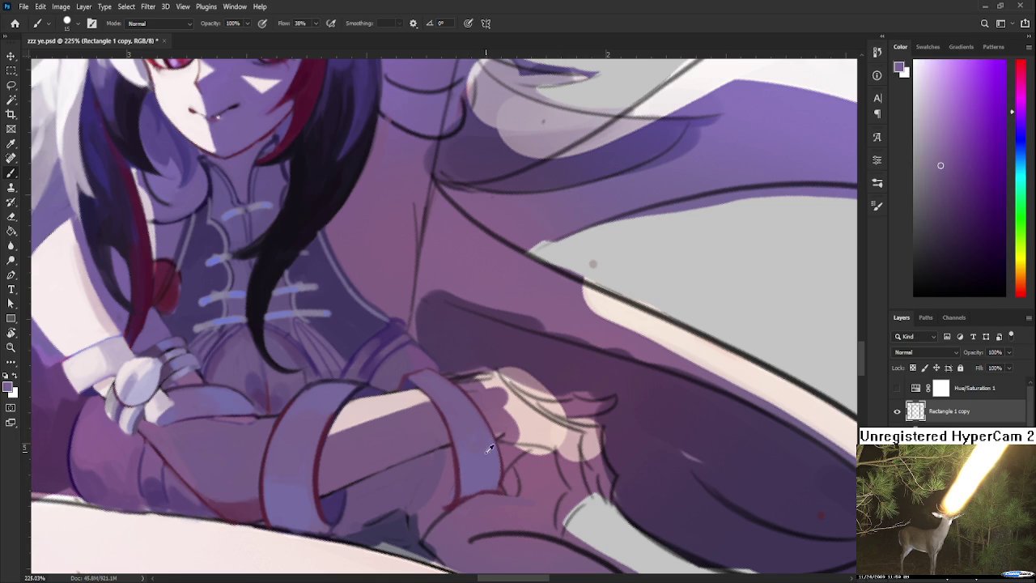
pyautogui.keyDown('alt'); pyautogui.click(455, 402); pyautogui.keyUp('alt')
pyautogui.keyDown('alt'); pyautogui.click(469, 404); pyautogui.keyUp('alt')
# - Fit the whole canvas in view, then zoom and rotate toward the neck
pyautogui.press('r')
pyautogui.moveTo(458, 401)
pyautogui.mouseDown()
pyautogui.moveTo(409, 438)
pyautogui.moveTo(513, 346)
pyautogui.mouseUp()
pyautogui.hotkey('ctrl', '0')
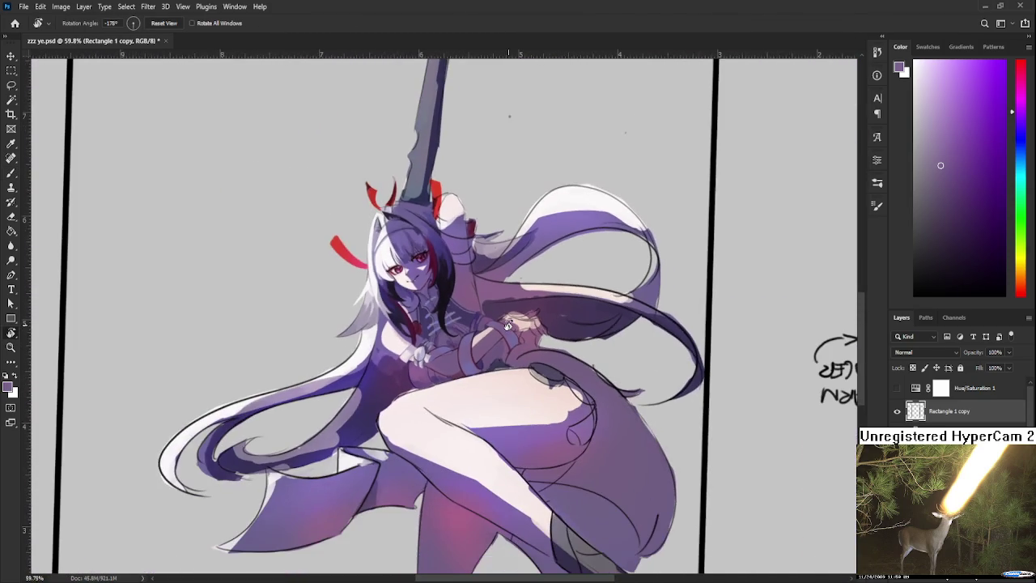
pyautogui.scroll(2, 508, 322)
pyautogui.scroll(2, 508, 325)
pyautogui.scroll(2, 510, 329)
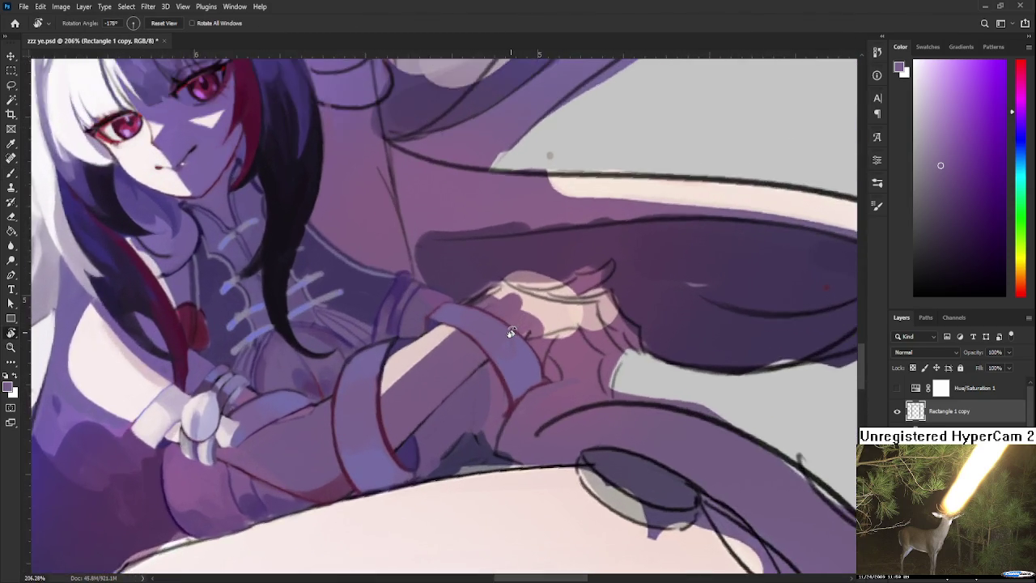
pyautogui.scroll(2, 511, 332)
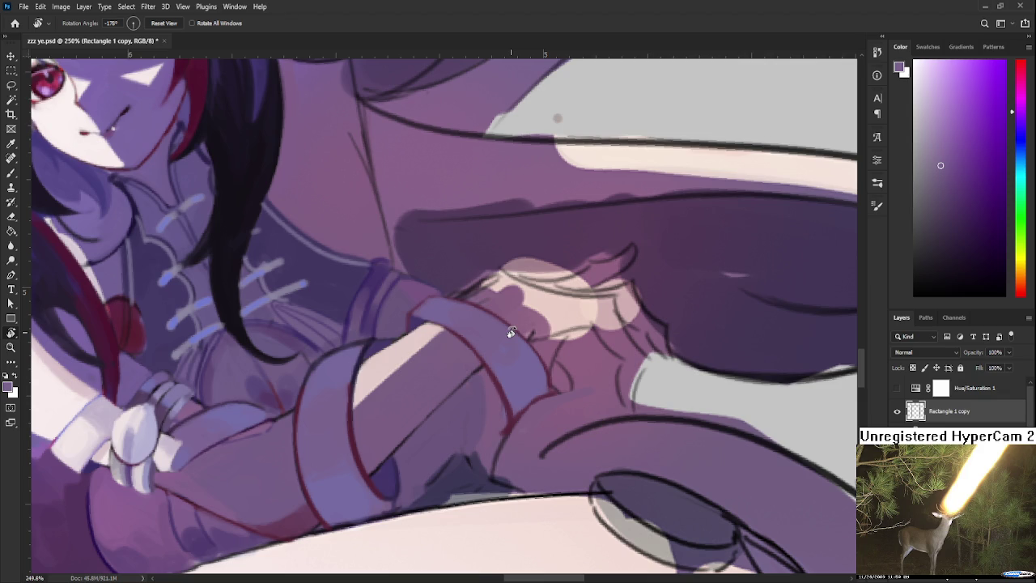
pyautogui.hotkey('ctrl', '0')
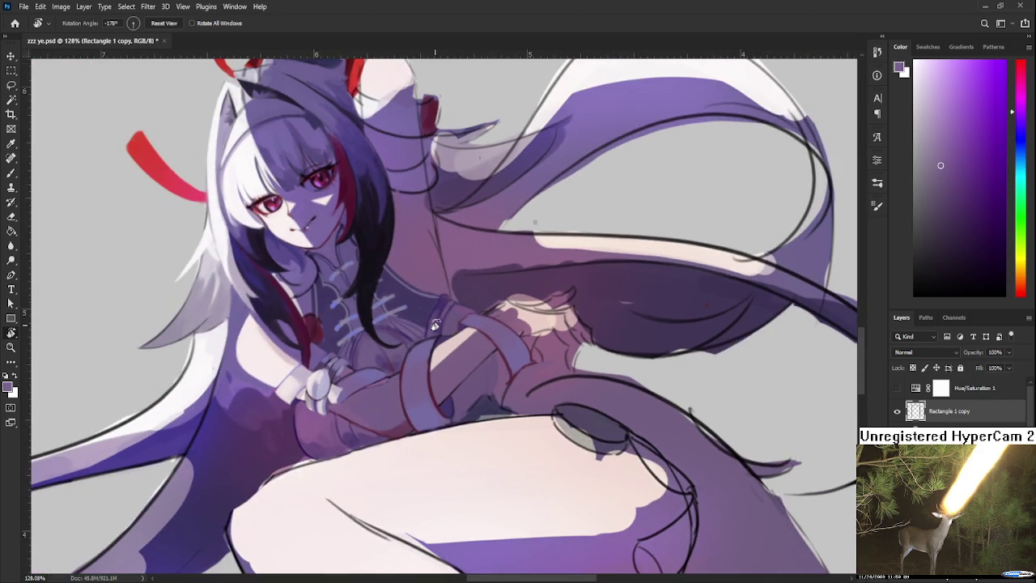
pyautogui.scroll(4, 436, 325)
pyautogui.scroll(4, 481, 276)
pyautogui.moveTo(481, 276)
pyautogui.mouseDown()
pyautogui.moveTo(492, 305)
pyautogui.moveTo(492, 278)
pyautogui.mouseUp()
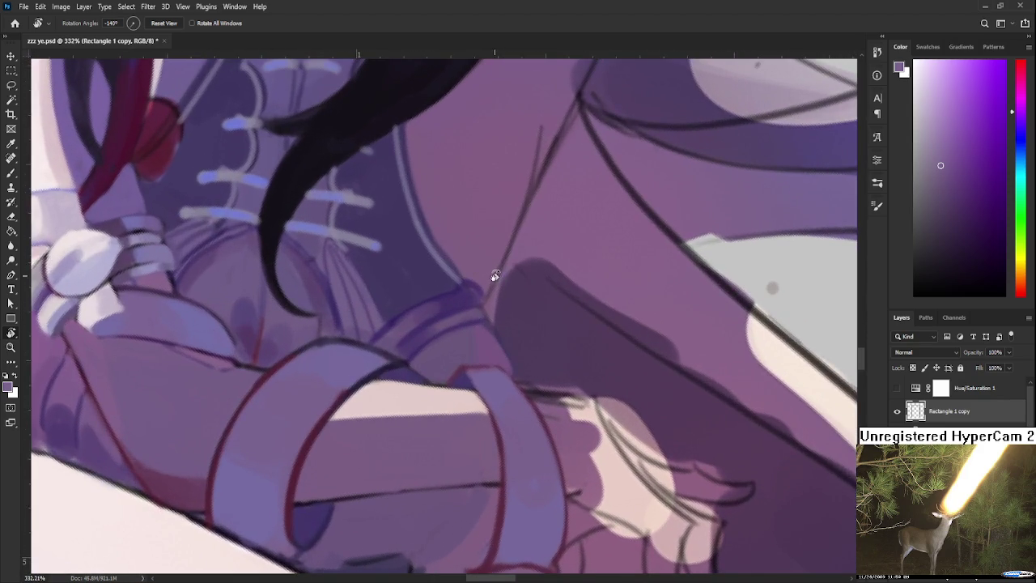
pyautogui.scroll(2, 469, 398)
# - Sample skin tones around the neck and shoulder until picking a pinkish purple
pyautogui.keyDown('alt'); pyautogui.click(417, 377); pyautogui.keyUp('alt')
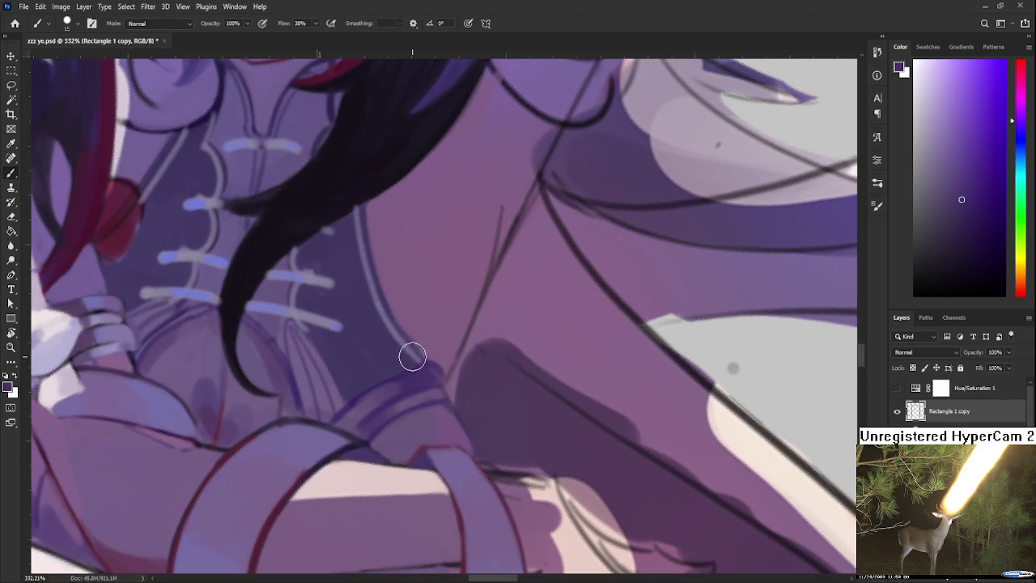
pyautogui.keyDown('alt'); pyautogui.click(408, 366); pyautogui.keyUp('alt')
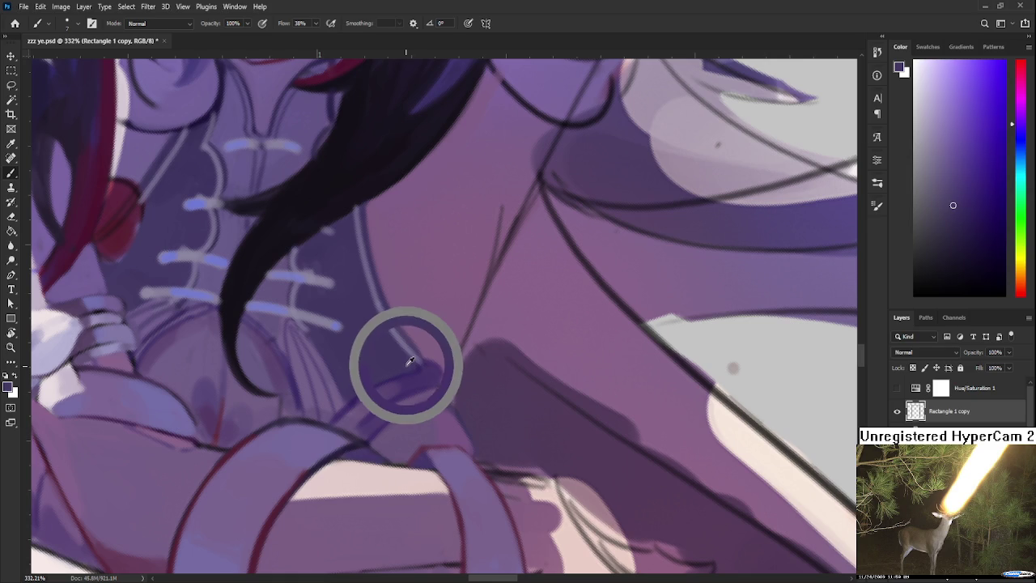
pyautogui.keyDown('alt'); pyautogui.click(421, 383); pyautogui.keyUp('alt')
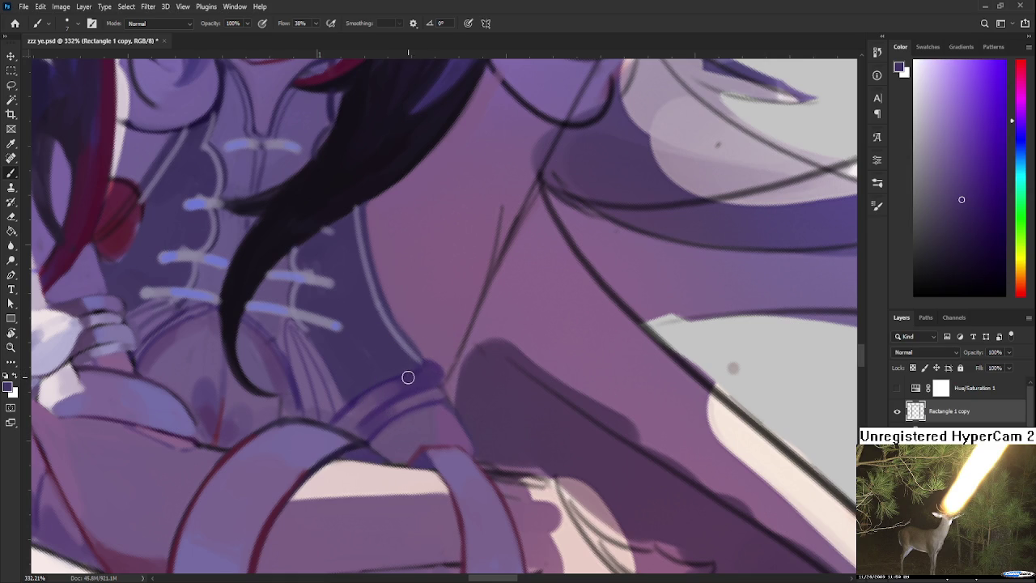
pyautogui.keyDown('alt'); pyautogui.click(443, 356); pyautogui.keyUp('alt')
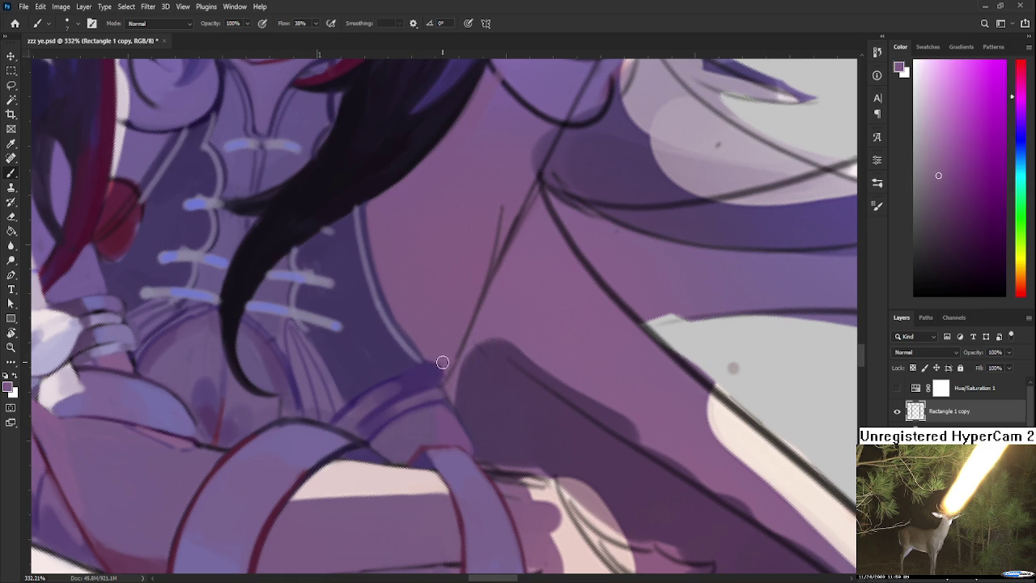
pyautogui.keyDown('alt'); pyautogui.click(441, 369); pyautogui.keyUp('alt')
pyautogui.keyDown('alt'); pyautogui.click(440, 373); pyautogui.keyUp('alt')
pyautogui.keyDown('alt'); pyautogui.click(428, 376); pyautogui.keyUp('alt')
pyautogui.keyDown('alt'); pyautogui.click(409, 365); pyautogui.keyUp('alt')
pyautogui.keyDown('alt'); pyautogui.click(391, 387); pyautogui.keyUp('alt')
pyautogui.keyDown('alt'); pyautogui.click(426, 379); pyautogui.keyUp('alt')
pyautogui.keyDown('alt'); pyautogui.click(412, 371); pyautogui.keyUp('alt')
pyautogui.keyDown('alt'); pyautogui.click(425, 364); pyautogui.keyUp('alt')
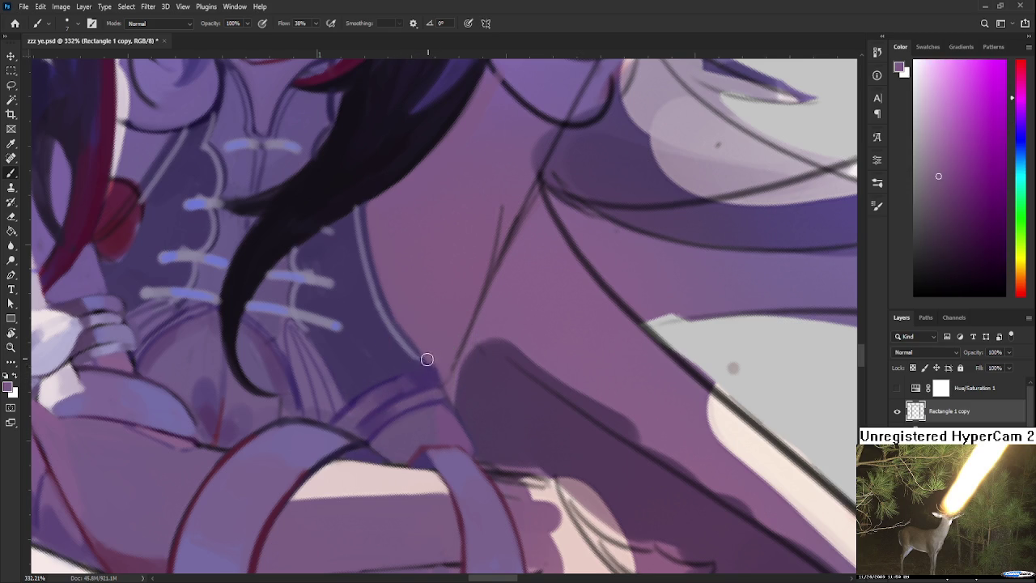
pyautogui.scroll(-5, 469, 324)
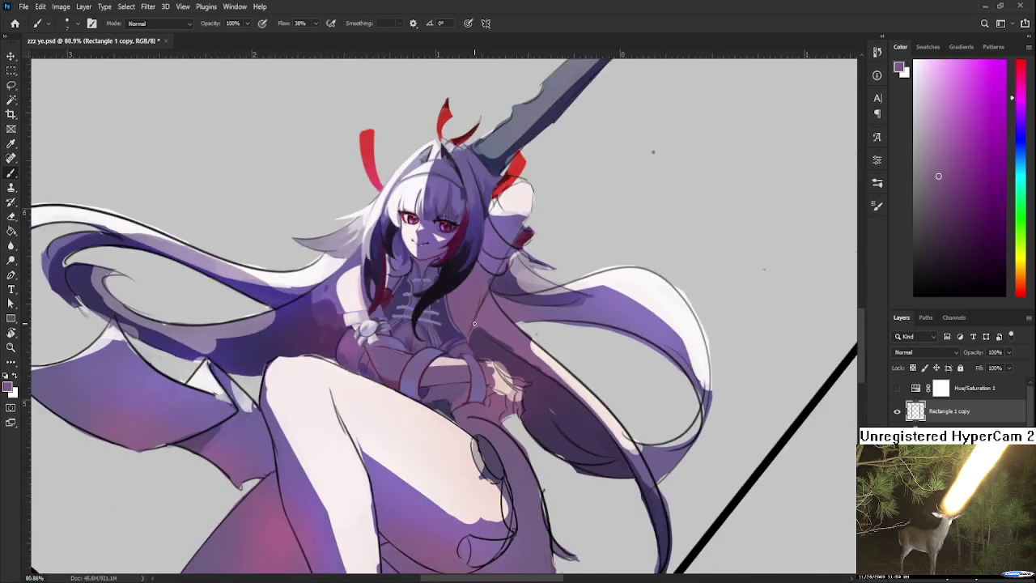
# - Sample sleeve purples and cover the dark line below the cuff
pyautogui.scroll(2, 497, 354)
pyautogui.scroll(2, 490, 380)
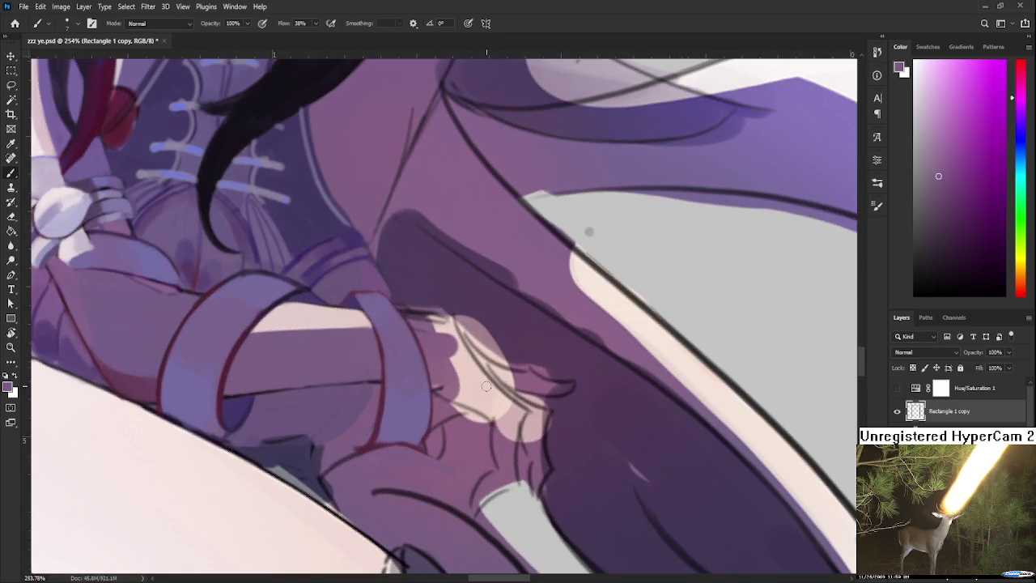
pyautogui.press('r')
pyautogui.moveTo(482, 385)
pyautogui.mouseDown()
pyautogui.moveTo(397, 342)
pyautogui.moveTo(382, 426)
pyautogui.mouseUp()
pyautogui.keyDown('alt'); pyautogui.click(392, 340); pyautogui.keyUp('alt')
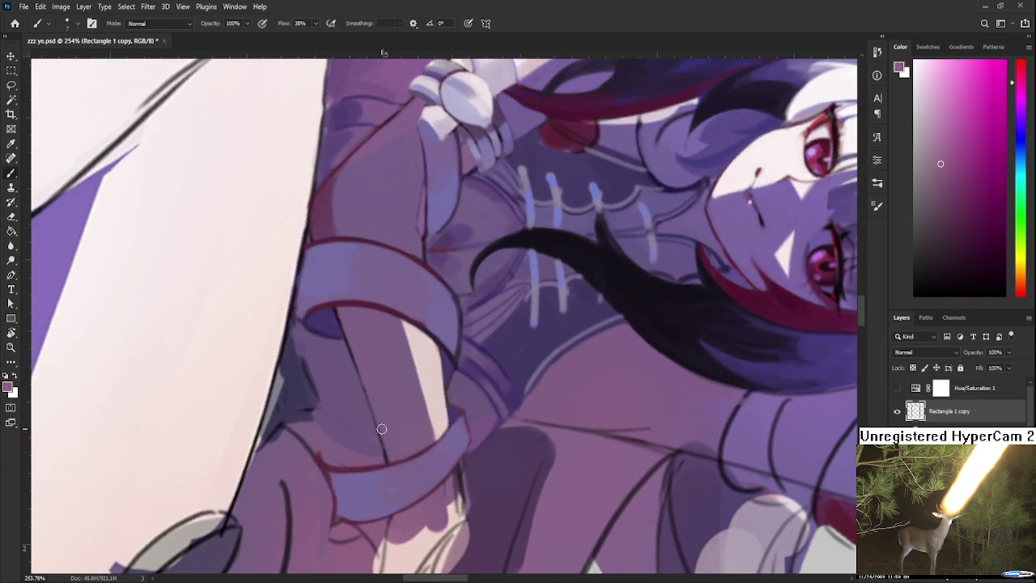
pyautogui.keyDown('alt'); pyautogui.click(385, 465); pyautogui.keyUp('alt')
pyautogui.moveTo(343, 336)
pyautogui.mouseDown()
pyautogui.moveTo(382, 324)
pyautogui.moveTo(359, 389)
pyautogui.mouseUp()
pyautogui.keyDown('alt'); pyautogui.click(377, 326); pyautogui.keyUp('alt')
pyautogui.moveTo(342, 319); pyautogui.dragTo(348, 336)
pyautogui.keyDown('alt'); pyautogui.click(370, 399); pyautogui.keyUp('alt')
pyautogui.moveTo(356, 348); pyautogui.dragTo(393, 454)
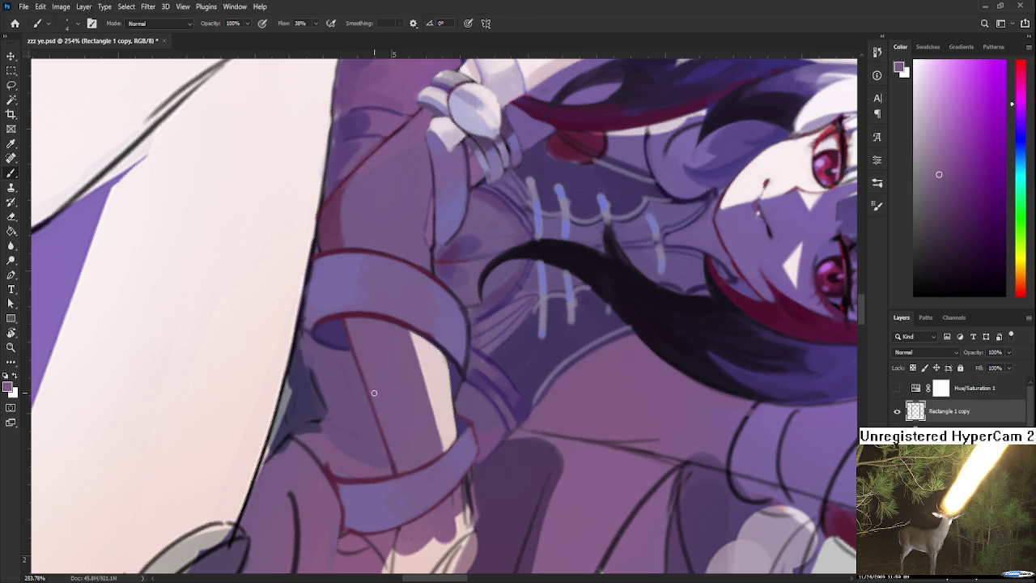
# - Turn the canvas nearly upside down and sample pink and purple beside the fingers
pyautogui.press('r')
pyautogui.moveTo(386, 425); pyautogui.dragTo(418, 338)
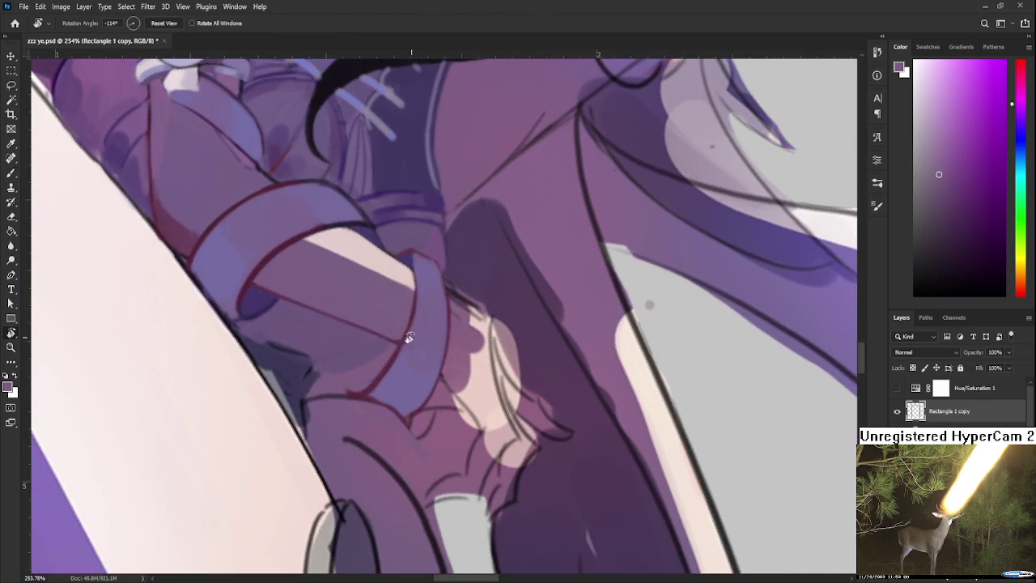
pyautogui.press('b')
pyautogui.press('r')
pyautogui.moveTo(466, 366)
pyautogui.mouseDown()
pyautogui.moveTo(535, 330)
pyautogui.moveTo(486, 356)
pyautogui.mouseUp()
pyautogui.press('b')
pyautogui.keyDown('alt'); pyautogui.click(460, 389); pyautogui.keyUp('alt')
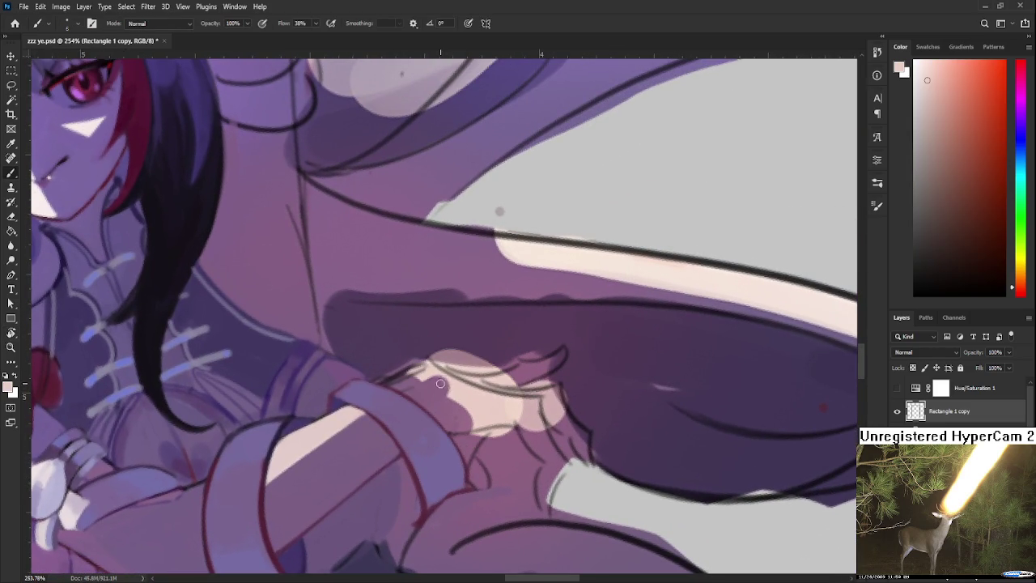
pyautogui.keyDown('alt'); pyautogui.click(455, 405); pyautogui.keyUp('alt')
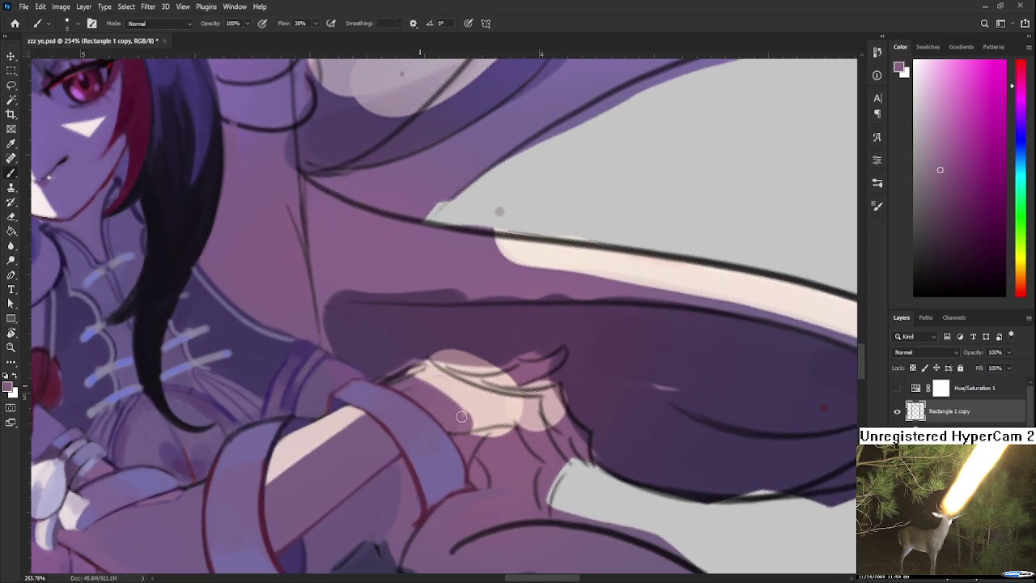
pyautogui.keyDown('alt'); pyautogui.click(471, 406); pyautogui.keyUp('alt')
pyautogui.keyDown('alt'); pyautogui.click(435, 390); pyautogui.keyUp('alt')
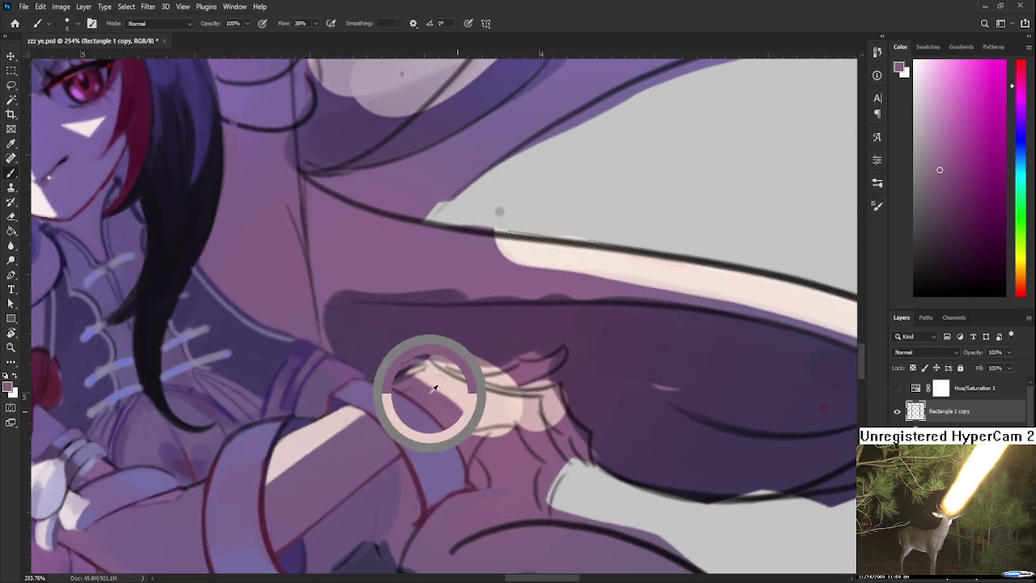
pyautogui.moveTo(403, 384)
pyautogui.mouseDown()
pyautogui.moveTo(410, 397)
pyautogui.moveTo(488, 380)
pyautogui.moveTo(497, 331)
pyautogui.moveTo(476, 350)
pyautogui.mouseUp()
pyautogui.press('r')
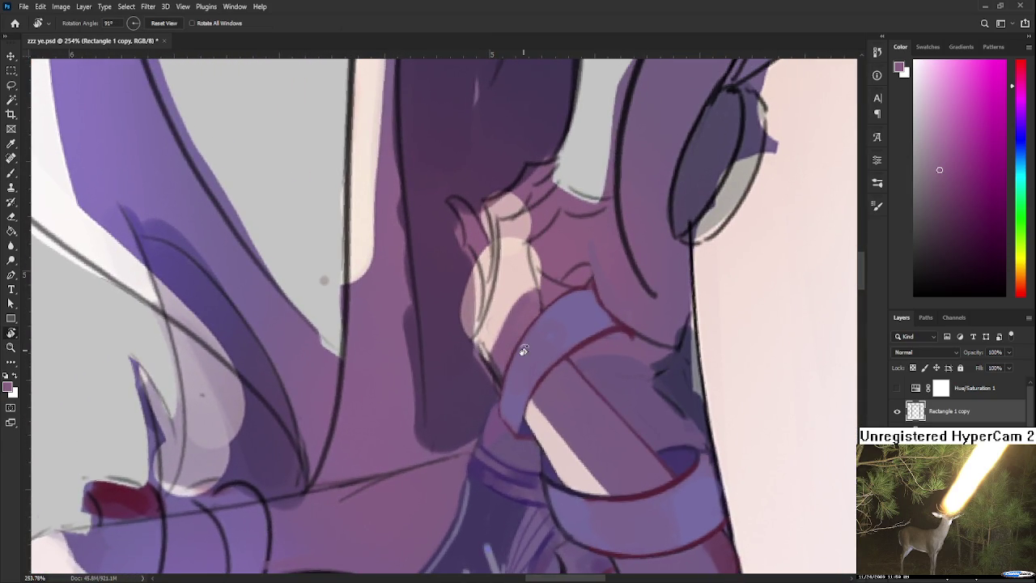
# - With a smaller brush, paint pale pink over the dark finger lines
pyautogui.scroll(3, 511, 416)
pyautogui.press('b')
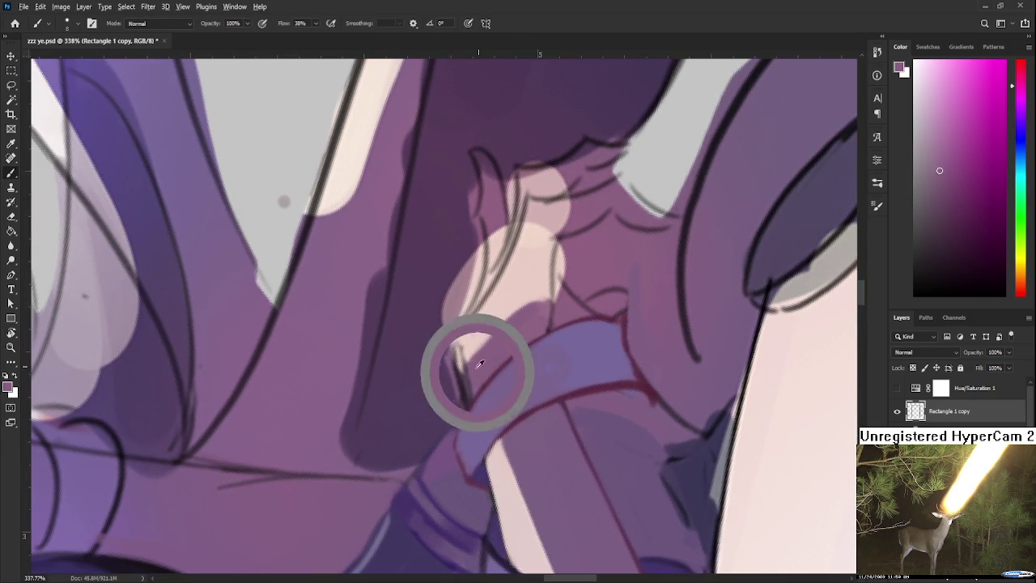
pyautogui.keyDown('alt'); pyautogui.click(465, 344); pyautogui.keyUp('alt')
pyautogui.press('[')
pyautogui.press('[')
pyautogui.press('[')
pyautogui.moveTo(461, 351); pyautogui.dragTo(475, 396)
pyautogui.keyDown('alt'); pyautogui.click(463, 338); pyautogui.keyUp('alt')
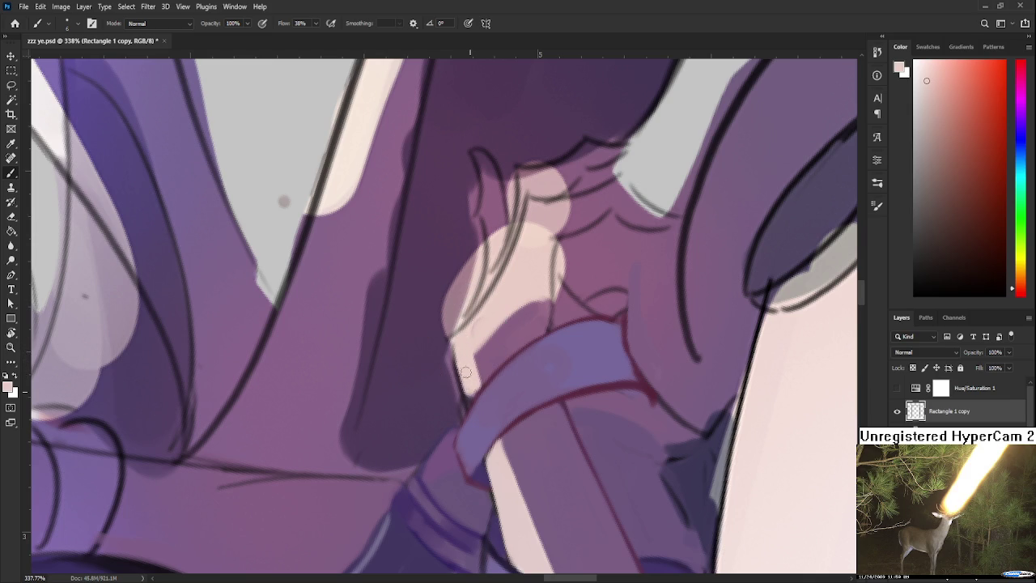
pyautogui.keyDown('alt'); pyautogui.click(483, 373); pyautogui.keyUp('alt')
pyautogui.keyDown('alt'); pyautogui.click(475, 347); pyautogui.keyUp('alt')
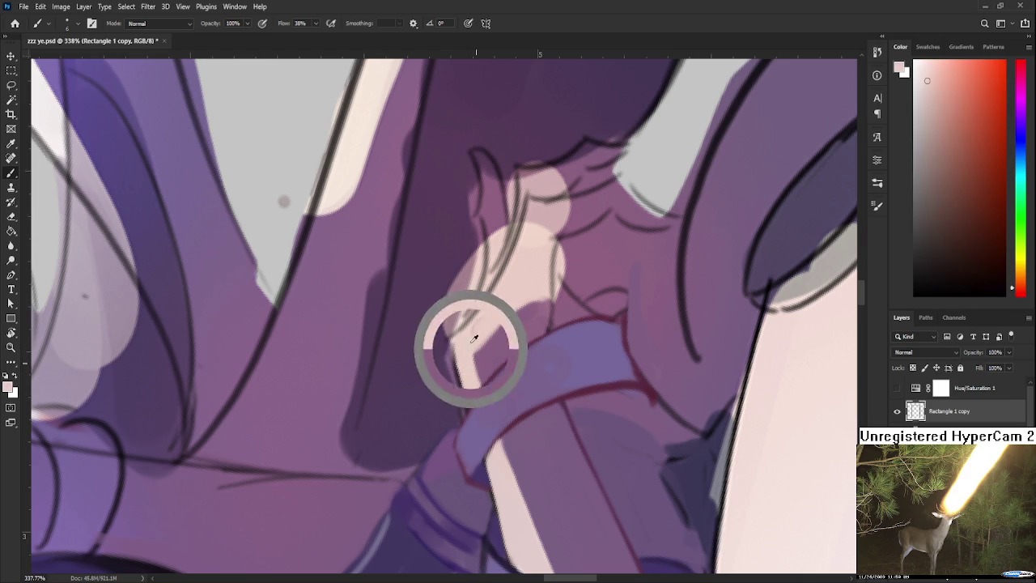
# - Cover the light patch and streak beside the hand with sampled purple
pyautogui.press('r')
pyautogui.moveTo(486, 338)
pyautogui.mouseDown()
pyautogui.moveTo(465, 391)
pyautogui.moveTo(497, 341)
pyautogui.moveTo(469, 368)
pyautogui.mouseUp()
pyautogui.press('b')
pyautogui.keyDown('alt'); pyautogui.click(491, 348); pyautogui.keyUp('alt')
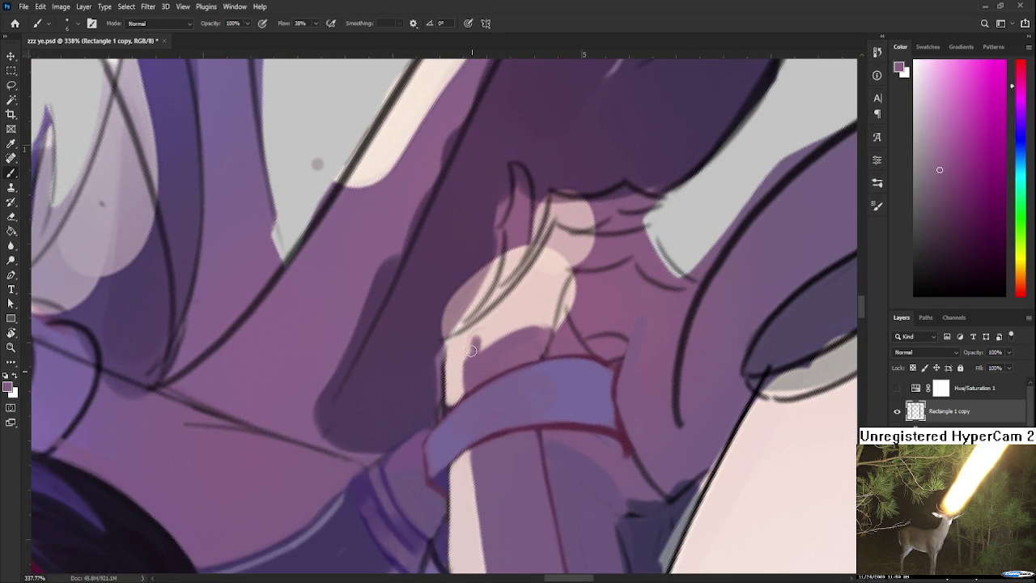
pyautogui.moveTo(512, 304)
pyautogui.mouseDown()
pyautogui.moveTo(489, 321)
pyautogui.moveTo(479, 356)
pyautogui.moveTo(504, 340)
pyautogui.mouseUp()
pyautogui.moveTo(544, 279)
pyautogui.mouseDown()
pyautogui.moveTo(518, 342)
pyautogui.moveTo(556, 294)
pyautogui.moveTo(557, 253)
pyautogui.moveTo(526, 290)
pyautogui.mouseUp()
pyautogui.moveTo(555, 243)
pyautogui.mouseDown()
pyautogui.moveTo(492, 321)
pyautogui.moveTo(554, 236)
pyautogui.moveTo(438, 360)
pyautogui.moveTo(421, 414)
pyautogui.moveTo(456, 370)
pyautogui.mouseUp()
pyautogui.press('r')
pyautogui.keyDown('alt'); pyautogui.click(402, 347); pyautogui.keyUp('alt')
pyautogui.moveTo(384, 349)
pyautogui.mouseDown()
pyautogui.moveTo(408, 366)
pyautogui.moveTo(389, 333)
pyautogui.moveTo(564, 273)
pyautogui.mouseUp()
pyautogui.keyDown('alt'); pyautogui.click(375, 326); pyautogui.keyUp('alt')
# - Darken and firm up the faint red line along the cuff
pyautogui.press('r')
pyautogui.moveTo(507, 313)
pyautogui.mouseDown()
pyautogui.moveTo(511, 280)
pyautogui.moveTo(493, 337)
pyautogui.mouseUp()
pyautogui.keyDown('alt'); pyautogui.click(530, 408); pyautogui.keyUp('alt')
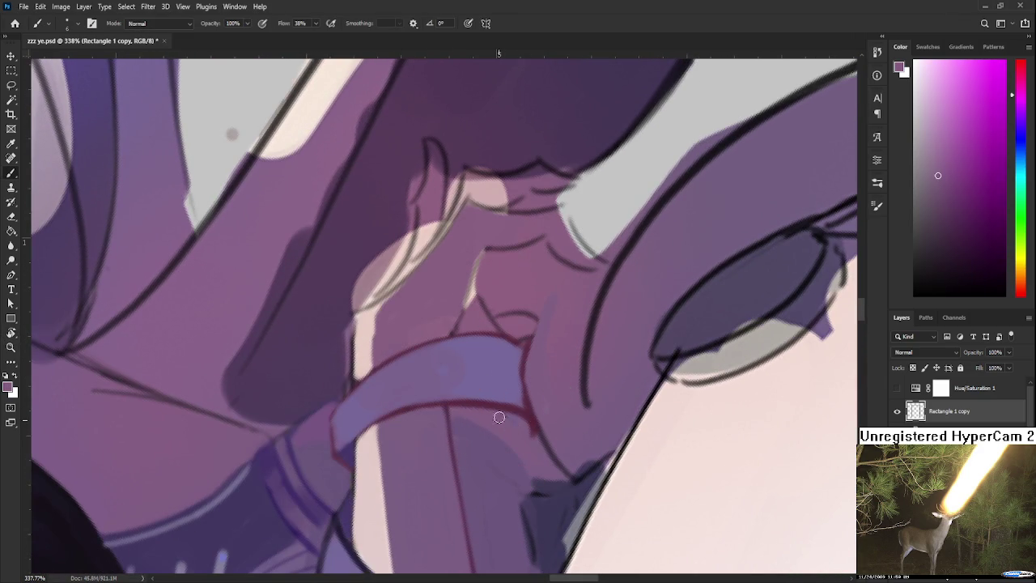
pyautogui.moveTo(508, 456)
pyautogui.mouseDown()
pyautogui.moveTo(467, 363)
pyautogui.moveTo(503, 425)
pyautogui.mouseUp()
pyautogui.keyDown('alt'); pyautogui.click(495, 347); pyautogui.keyUp('alt')
pyautogui.moveTo(475, 300); pyautogui.dragTo(476, 382)
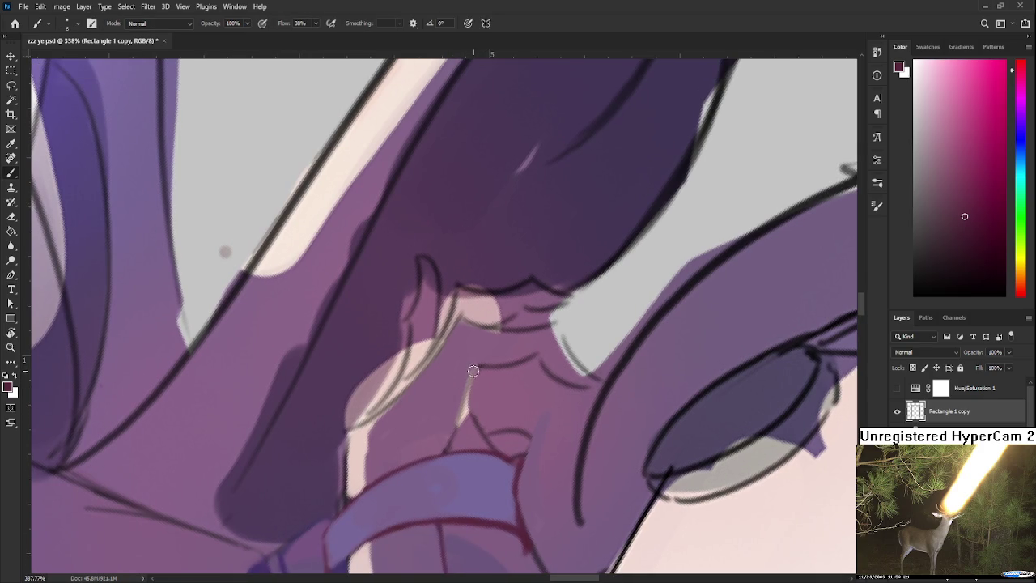
pyautogui.moveTo(475, 368); pyautogui.dragTo(459, 420)
pyautogui.moveTo(476, 369); pyautogui.dragTo(450, 449)
pyautogui.press('r')
pyautogui.moveTo(529, 354)
pyautogui.mouseDown()
pyautogui.moveTo(523, 390)
pyautogui.moveTo(405, 428)
pyautogui.mouseUp()
pyautogui.press('b')
pyautogui.moveTo(364, 393)
pyautogui.mouseDown()
pyautogui.moveTo(386, 423)
pyautogui.moveTo(400, 405)
pyautogui.moveTo(452, 444)
pyautogui.mouseUp()
pyautogui.hotkey('ctrl', 'z')
pyautogui.moveTo(421, 383)
pyautogui.mouseDown()
pyautogui.moveTo(450, 444)
pyautogui.moveTo(443, 502)
pyautogui.mouseUp()
# - Cover the dark edge line beside the cuff with light purple-pink
pyautogui.keyDown('alt'); pyautogui.click(455, 441); pyautogui.keyUp('alt')
pyautogui.moveTo(473, 450); pyautogui.dragTo(450, 492)
pyautogui.moveTo(430, 384); pyautogui.dragTo(446, 434)
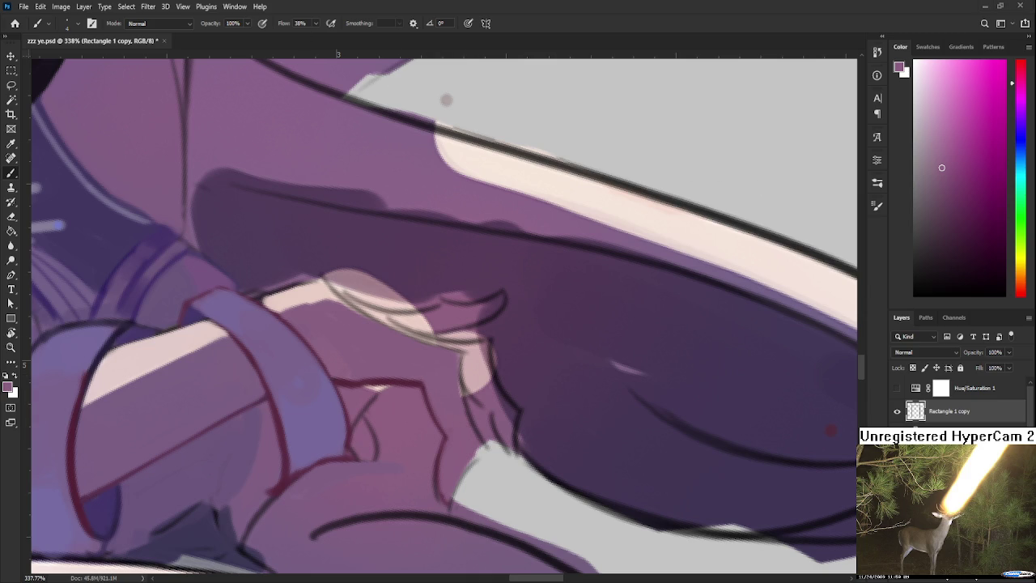
# - Choose a pale yellow-tan in the Color panel and dab a small accent on the fingertip
pyautogui.scroll(-5, 514, 339)
pyautogui.scroll(4, 478, 422)
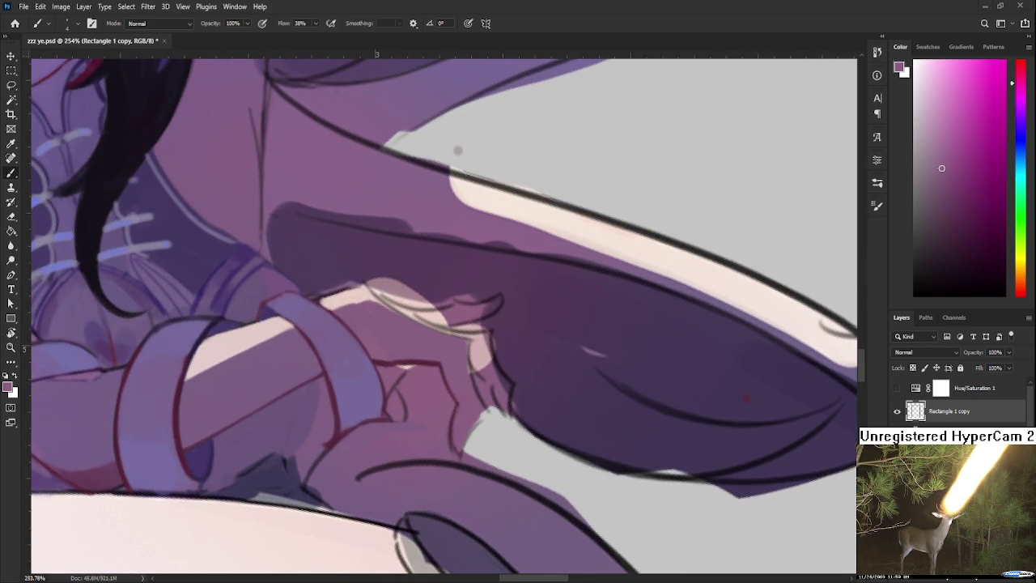
pyautogui.click(1021, 270)
pyautogui.click(944, 129)
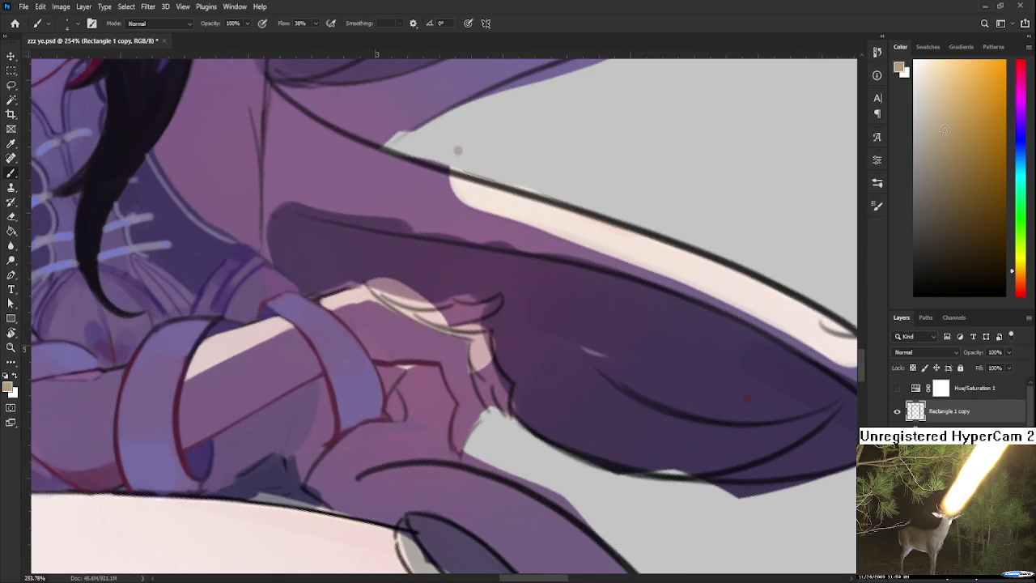
pyautogui.click(1023, 265)
pyautogui.click(969, 94)
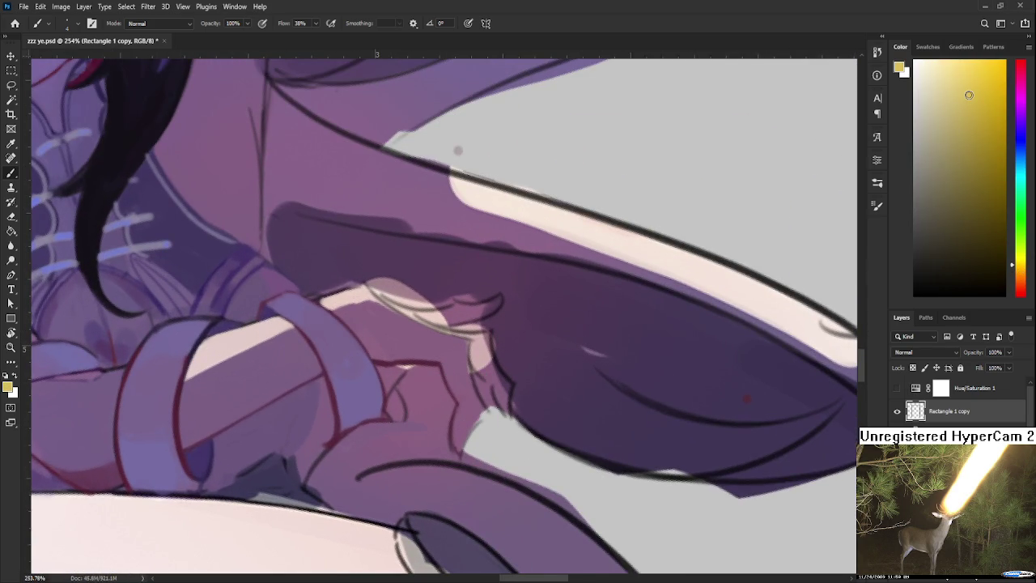
pyautogui.moveTo(467, 421); pyautogui.dragTo(460, 450)
# - Sample tan, mauve and light grey from around the fingertip, tinting its accent tan
pyautogui.keyDown('alt'); pyautogui.click(467, 424); pyautogui.keyUp('alt')
pyautogui.keyDown('alt'); pyautogui.click(469, 420); pyautogui.keyUp('alt')
pyautogui.keyDown('alt'); pyautogui.click(471, 416); pyautogui.keyUp('alt')
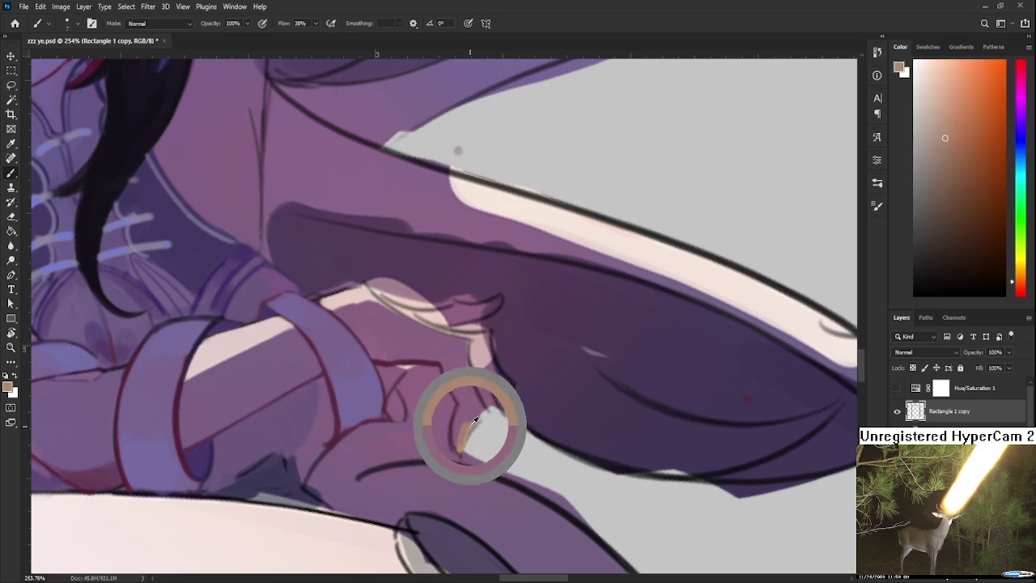
pyautogui.keyDown('alt'); pyautogui.click(469, 430); pyautogui.keyUp('alt')
pyautogui.keyDown('alt'); pyautogui.click(462, 420); pyautogui.keyUp('alt')
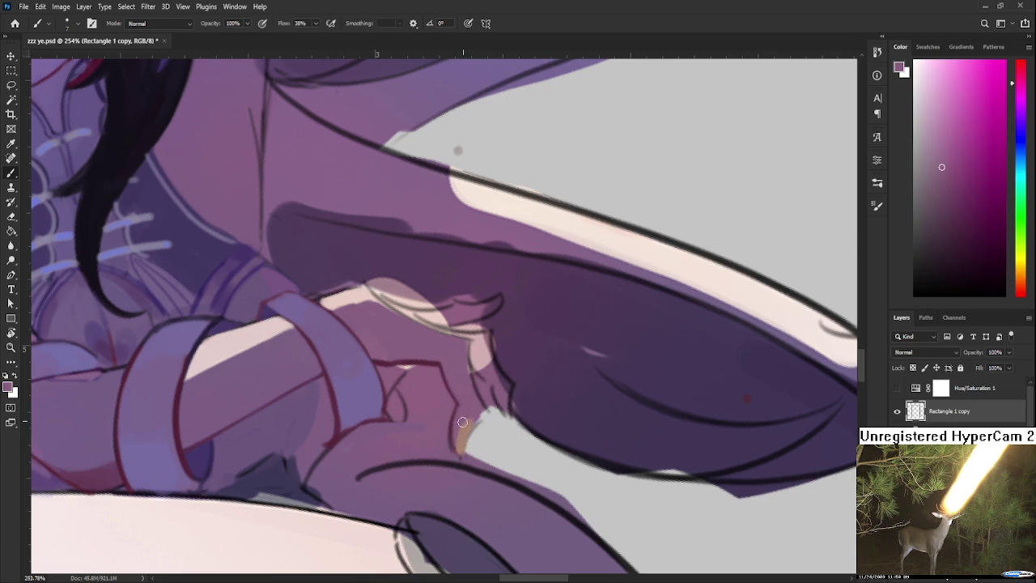
pyautogui.keyDown('alt'); pyautogui.click(461, 426); pyautogui.keyUp('alt')
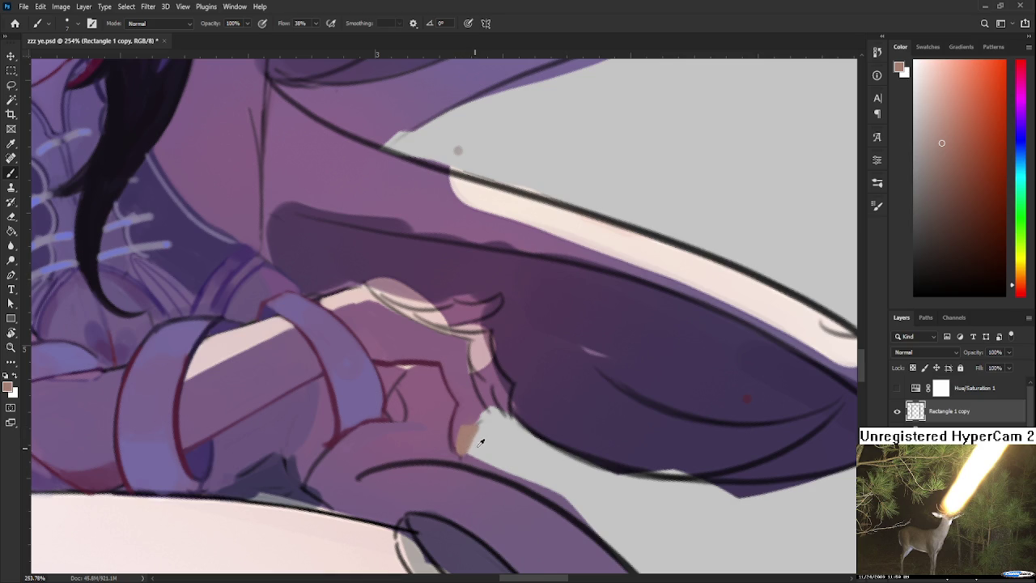
pyautogui.keyDown('alt'); pyautogui.click(478, 443); pyautogui.keyUp('alt')
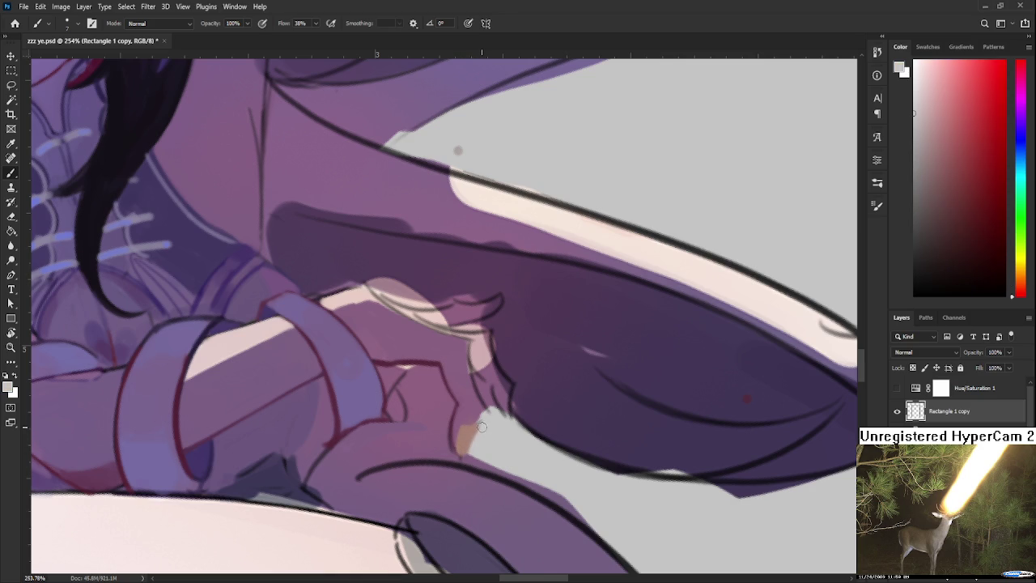
# - Brush a darker purple edge along the fingertip with purple sampled from the hand
pyautogui.press('e')
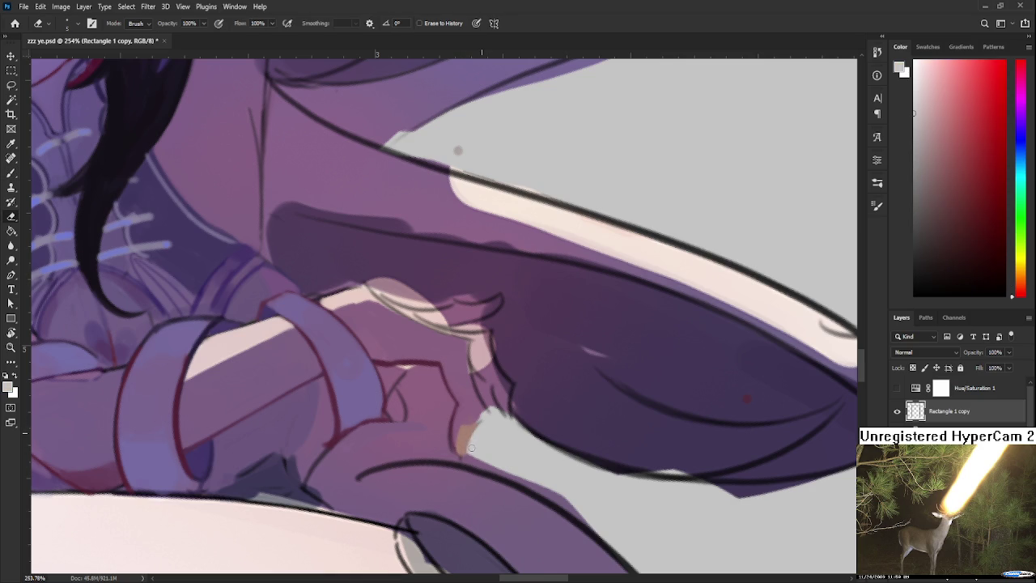
pyautogui.press('b')
pyautogui.keyDown('alt'); pyautogui.click(443, 435); pyautogui.keyUp('alt')
pyautogui.moveTo(447, 421); pyautogui.dragTo(456, 458)
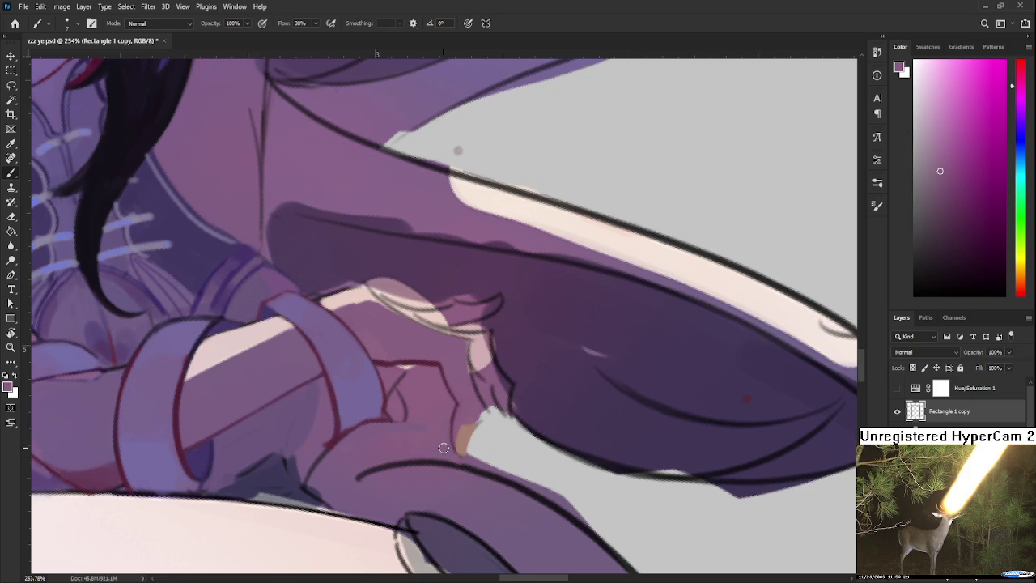
pyautogui.scroll(-5, 444, 447)
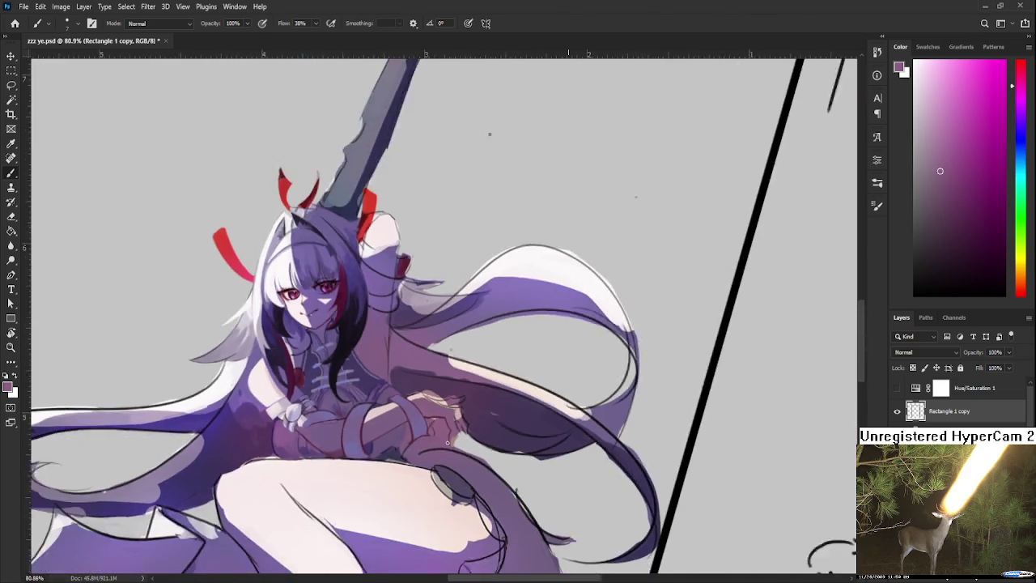
pyautogui.scroll(1, 444, 437)
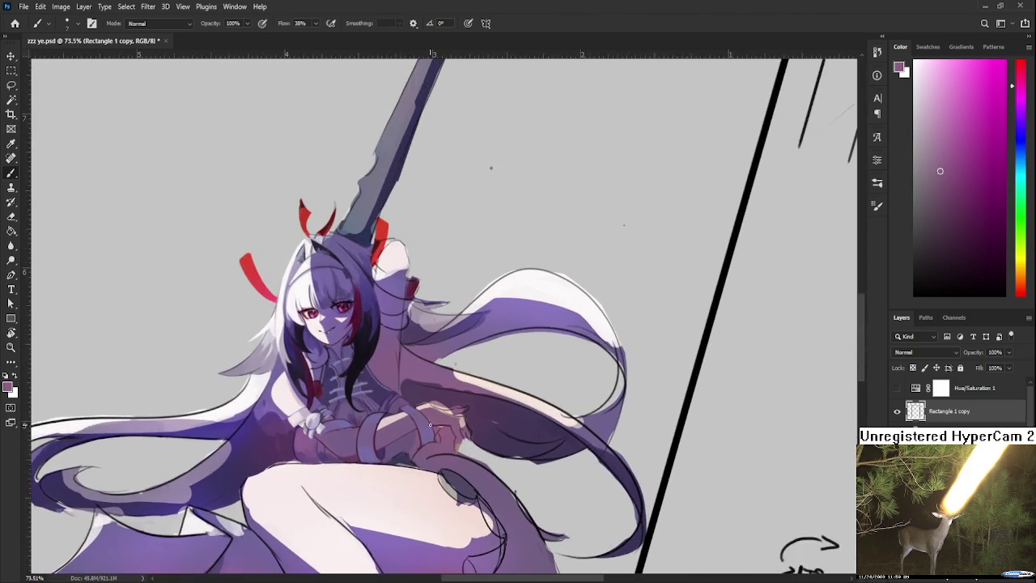
pyautogui.scroll(1, 441, 425)
pyautogui.scroll(1, 437, 413)
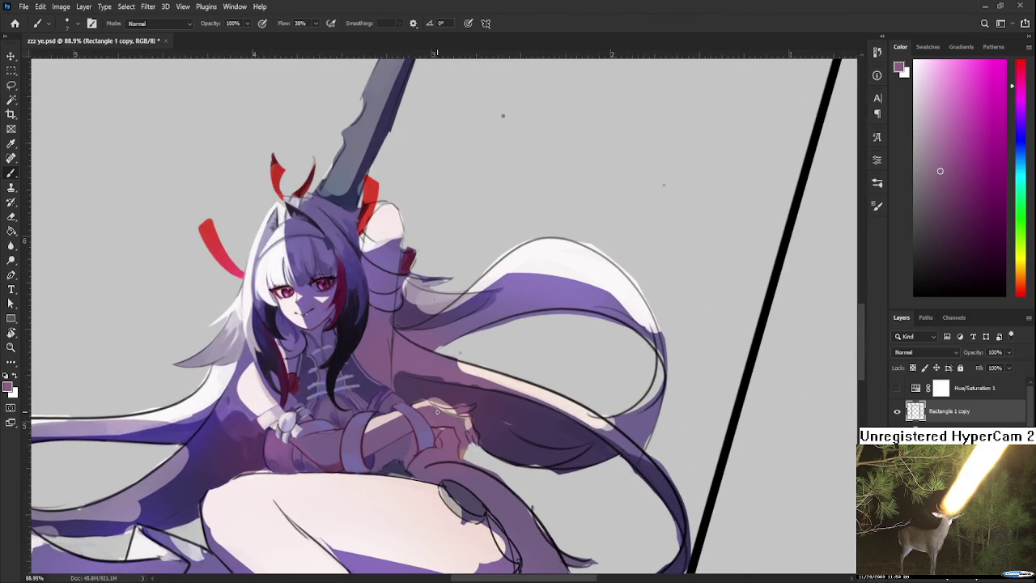
pyautogui.scroll(2, 261, 333)
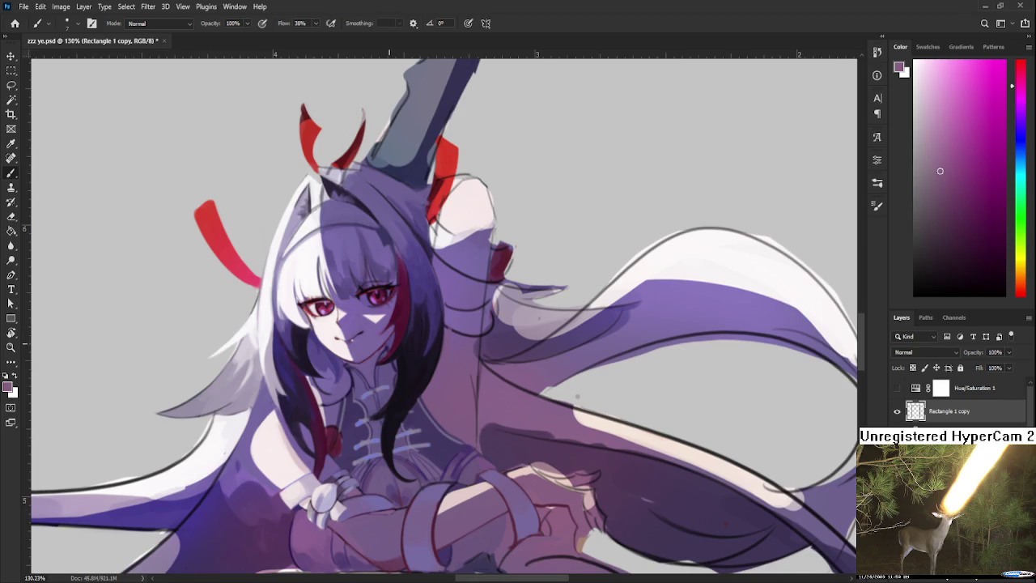
pyautogui.moveTo(262, 332); pyautogui.dragTo(326, 338)
pyautogui.keyDown('alt'); pyautogui.click(331, 356); pyautogui.keyUp('alt')
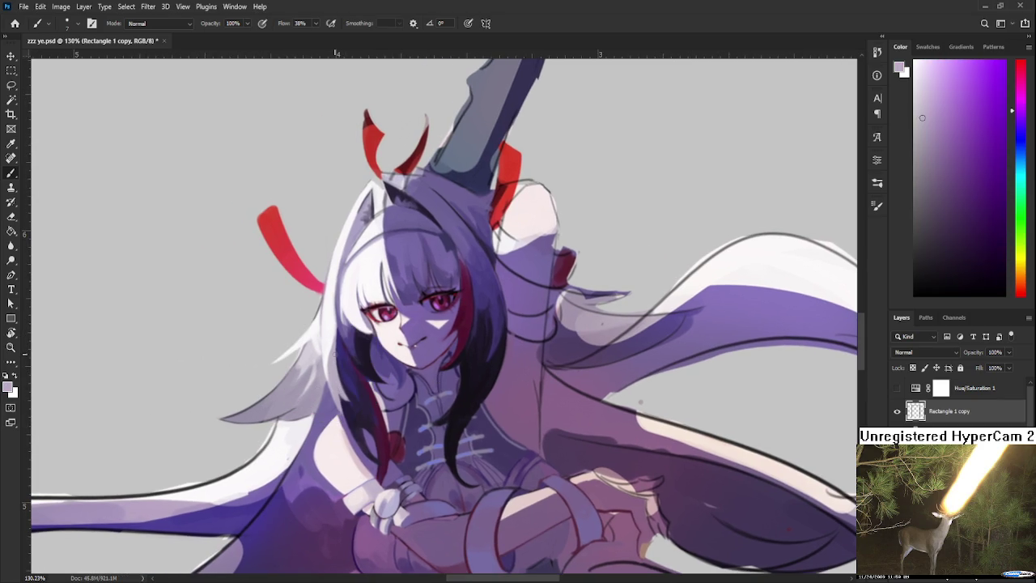
pyautogui.keyDown('alt'); pyautogui.click(340, 354); pyautogui.keyUp('alt')
pyautogui.moveTo(341, 354); pyautogui.dragTo(331, 346)
pyautogui.keyDown('alt'); pyautogui.click(330, 330); pyautogui.keyUp('alt')
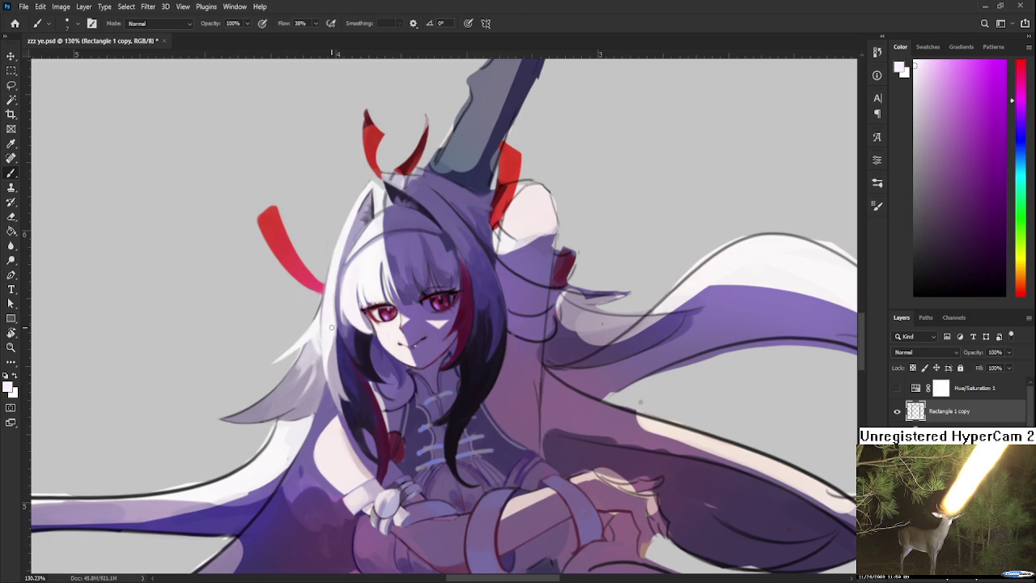
pyautogui.keyDown('alt'); pyautogui.click(326, 370); pyautogui.keyUp('alt')
pyautogui.keyDown('alt'); pyautogui.click(334, 387); pyautogui.keyUp('alt')
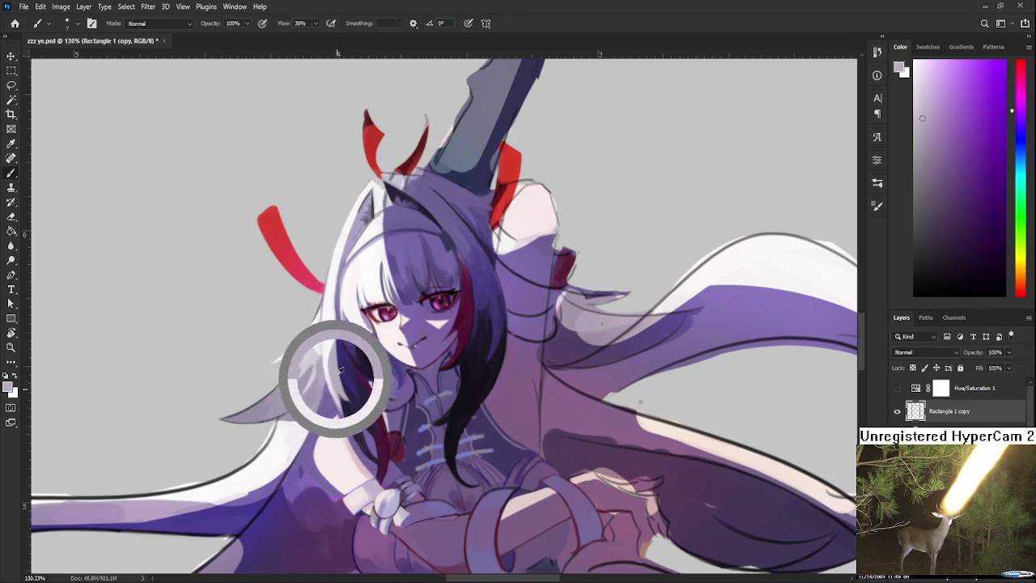
pyautogui.keyDown('alt'); pyautogui.click(330, 373); pyautogui.keyUp('alt')
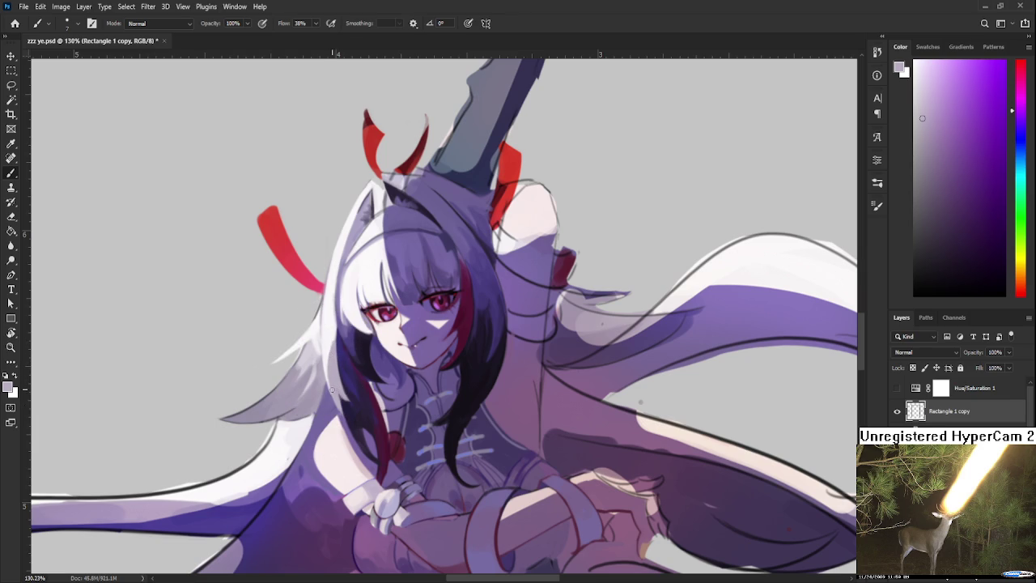
pyautogui.moveTo(489, 419); pyautogui.dragTo(493, 377)
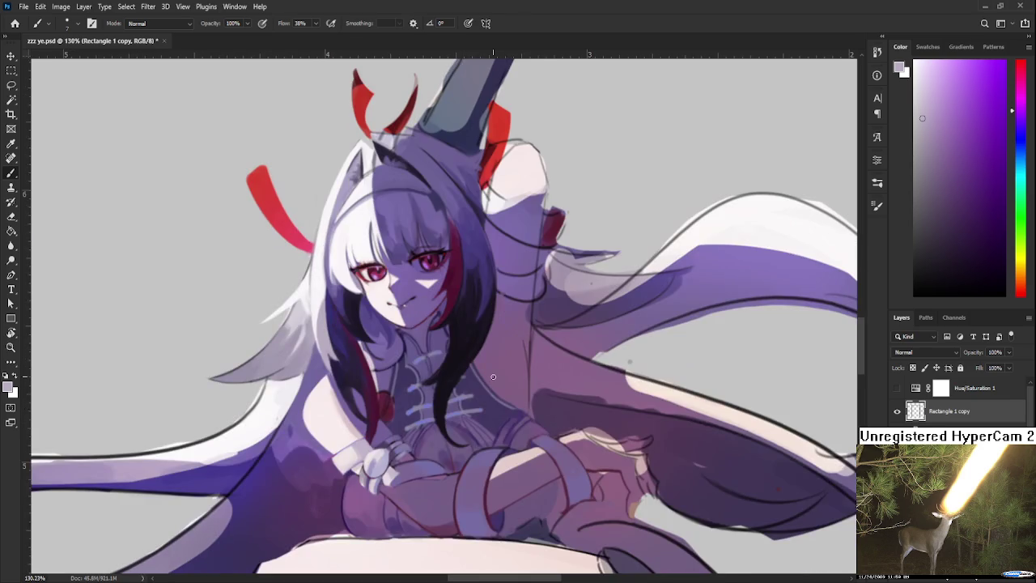
pyautogui.keyDown('alt'); pyautogui.scroll(-4, 493, 377); pyautogui.keyUp('alt')
# - Zoom in on the hands and rotate the canvas to a comfortable painting angle
pyautogui.keyDown('alt'); pyautogui.scroll(-2, 493, 376); pyautogui.keyUp('alt')
pyautogui.keyDown('alt'); pyautogui.scroll(-1, 518, 356); pyautogui.keyUp('alt')
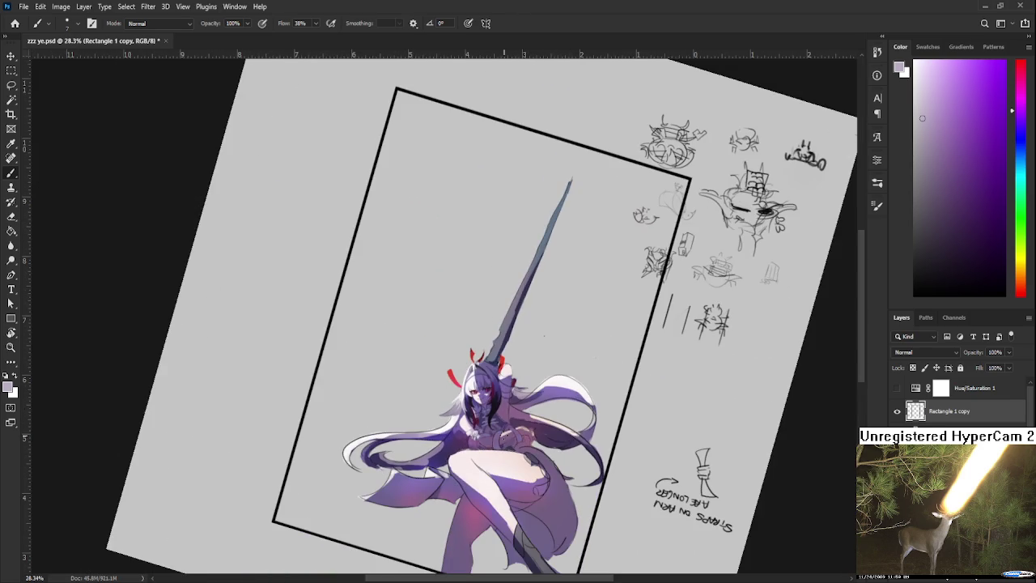
pyautogui.keyDown('alt'); pyautogui.scroll(1, 510, 471); pyautogui.keyUp('alt')
pyautogui.keyDown('alt'); pyautogui.scroll(1, 512, 468); pyautogui.keyUp('alt')
pyautogui.keyDown('alt'); pyautogui.scroll(1, 514, 461); pyautogui.keyUp('alt')
pyautogui.keyDown('alt'); pyautogui.scroll(1, 518, 455); pyautogui.keyUp('alt')
pyautogui.keyDown('alt'); pyautogui.scroll(1, 545, 432); pyautogui.keyUp('alt')
pyautogui.keyDown('alt'); pyautogui.scroll(1, 545, 432); pyautogui.keyUp('alt')
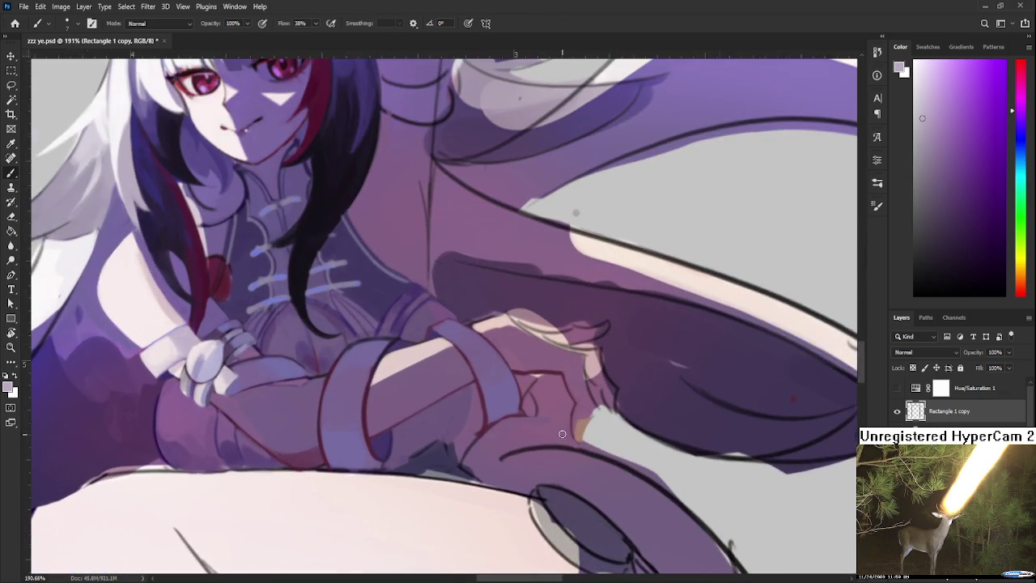
pyautogui.keyDown('alt'); pyautogui.scroll(1, 560, 416); pyautogui.keyUp('alt')
pyautogui.press('r')
pyautogui.moveTo(560, 411); pyautogui.dragTo(505, 406)
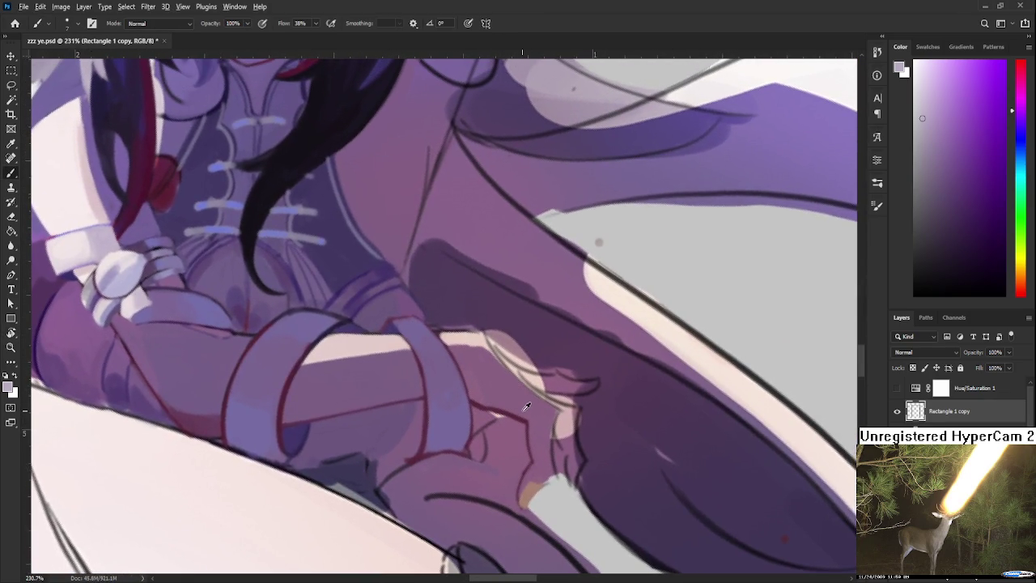
# - Sample the pink skin tone from the hand and tilt the canvas a little further
pyautogui.keyDown('alt'); pyautogui.click(510, 413); pyautogui.keyUp('alt')
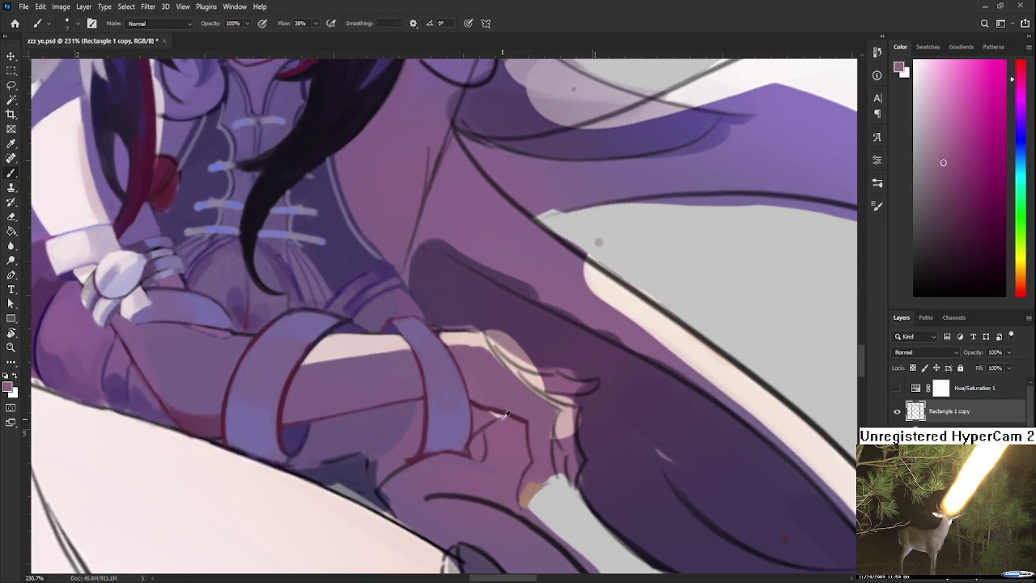
pyautogui.keyDown('alt'); pyautogui.click(513, 422); pyautogui.keyUp('alt')
pyautogui.press('r')
pyautogui.moveTo(508, 419)
pyautogui.mouseDown()
pyautogui.moveTo(557, 395)
pyautogui.moveTo(547, 377)
pyautogui.mouseUp()
pyautogui.scroll(-1, 547, 377)
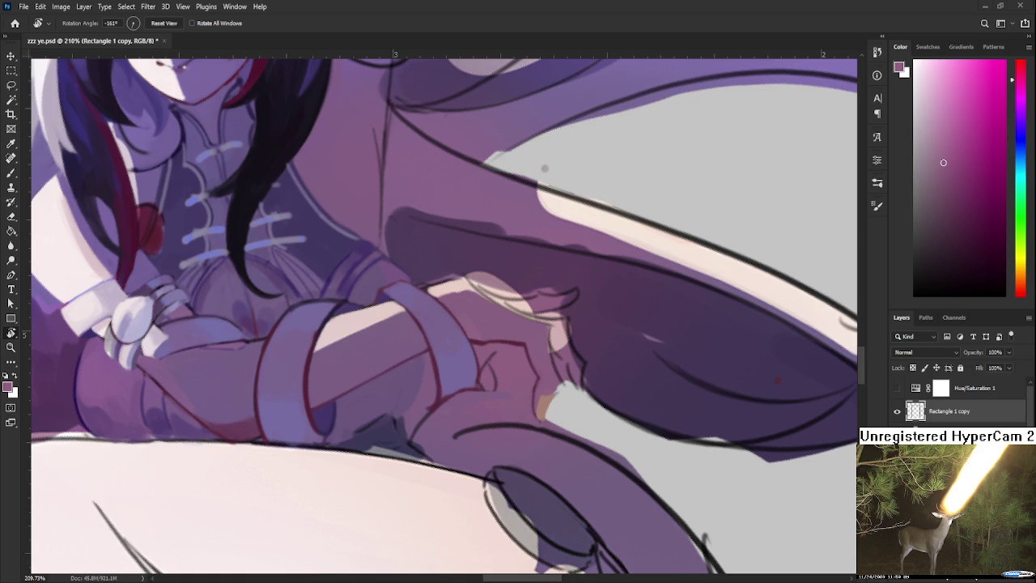
pyautogui.scroll(2, 572, 417)
# - Paint a small tan stroke on the fingertip near the grip, sampling mauve and tan
pyautogui.press('b')
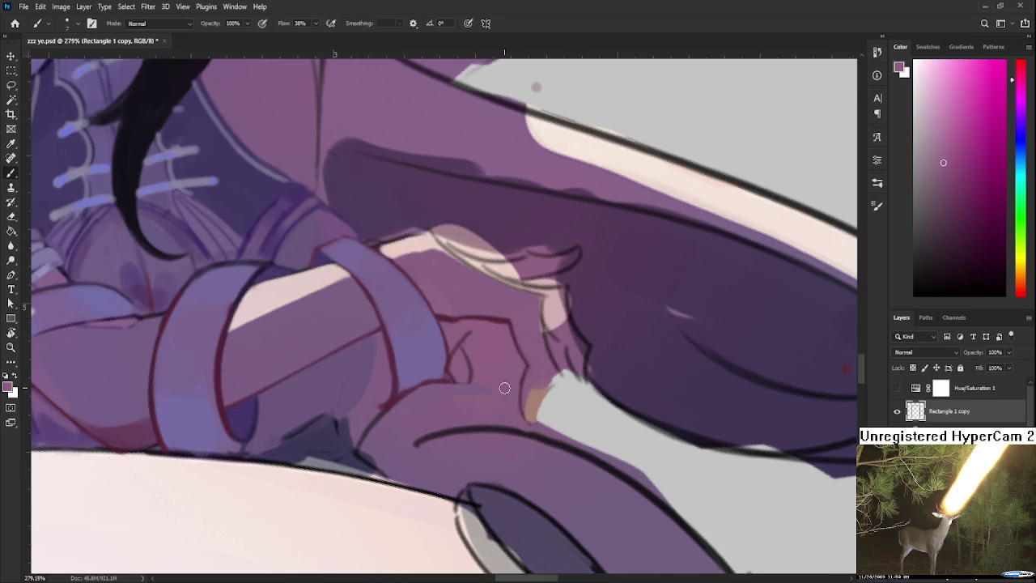
pyautogui.keyDown('alt'); pyautogui.click(521, 388); pyautogui.keyUp('alt')
pyautogui.keyDown('alt'); pyautogui.click(527, 393); pyautogui.keyUp('alt')
pyautogui.moveTo(527, 399); pyautogui.dragTo(527, 409)
pyautogui.keyDown('alt'); pyautogui.click(534, 405); pyautogui.keyUp('alt')
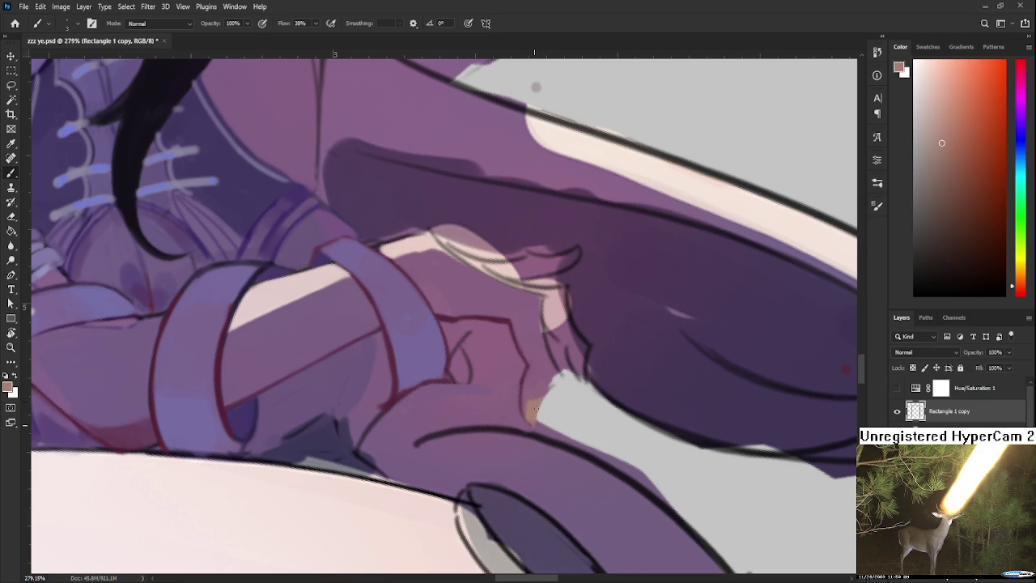
pyautogui.keyDown('alt'); pyautogui.click(545, 391); pyautogui.keyUp('alt')
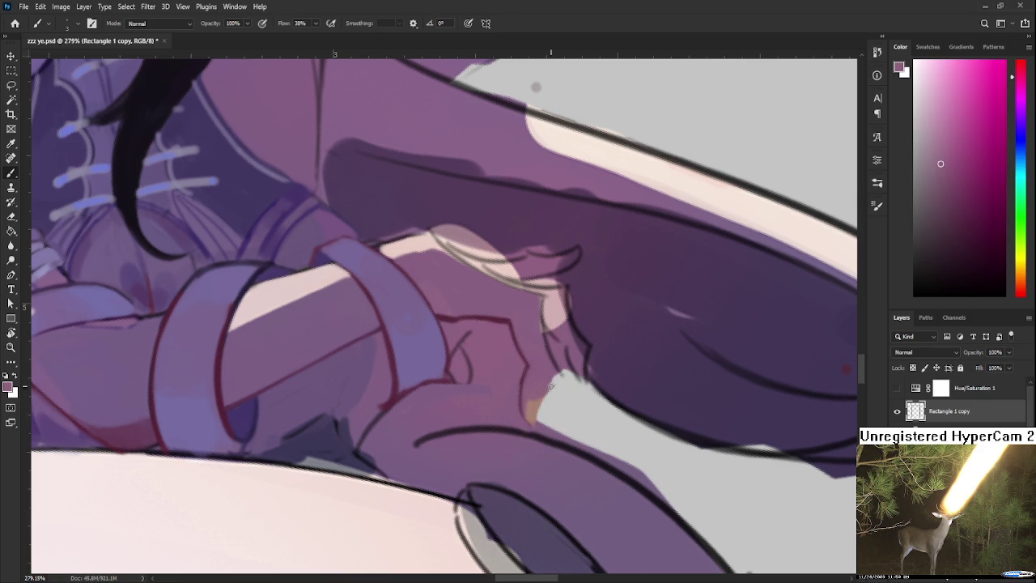
# - Move the hand higher in view and sample a darker mauve from it
pyautogui.press('e')
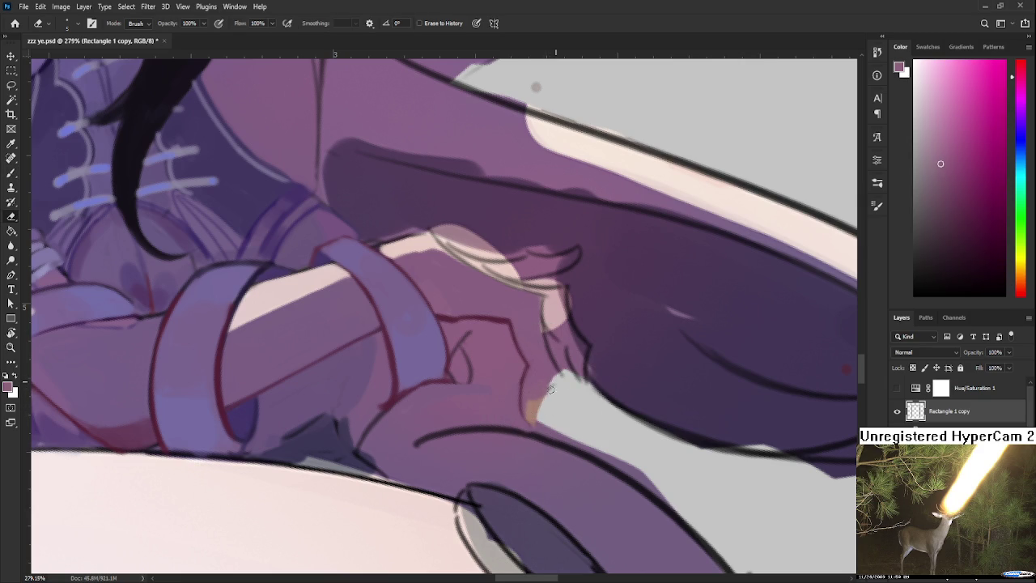
pyautogui.moveTo(477, 309); pyautogui.dragTo(497, 392)
pyautogui.press('b')
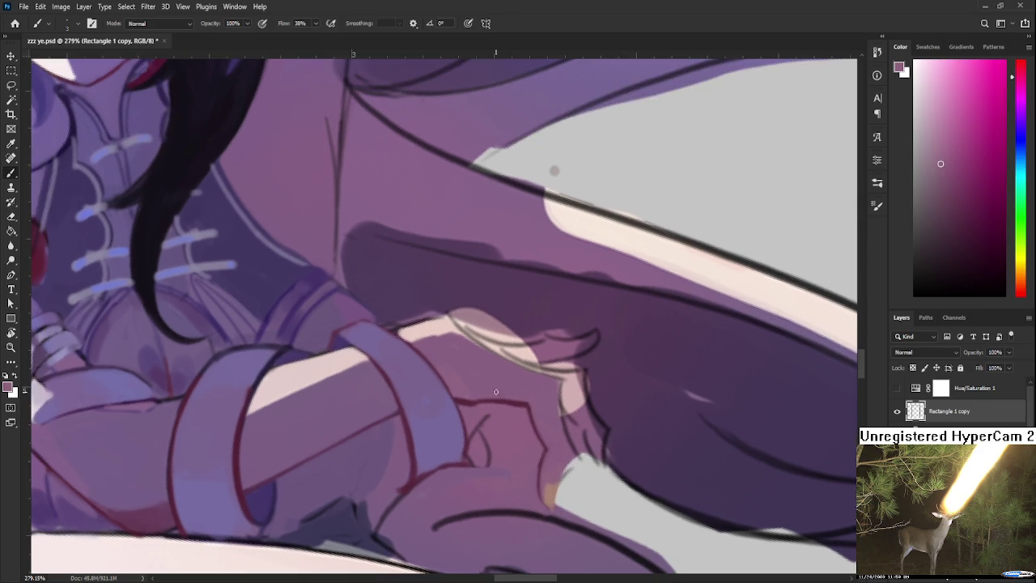
pyautogui.keyDown('alt'); pyautogui.click(499, 394); pyautogui.keyUp('alt')
pyautogui.moveTo(533, 406); pyautogui.dragTo(532, 359)
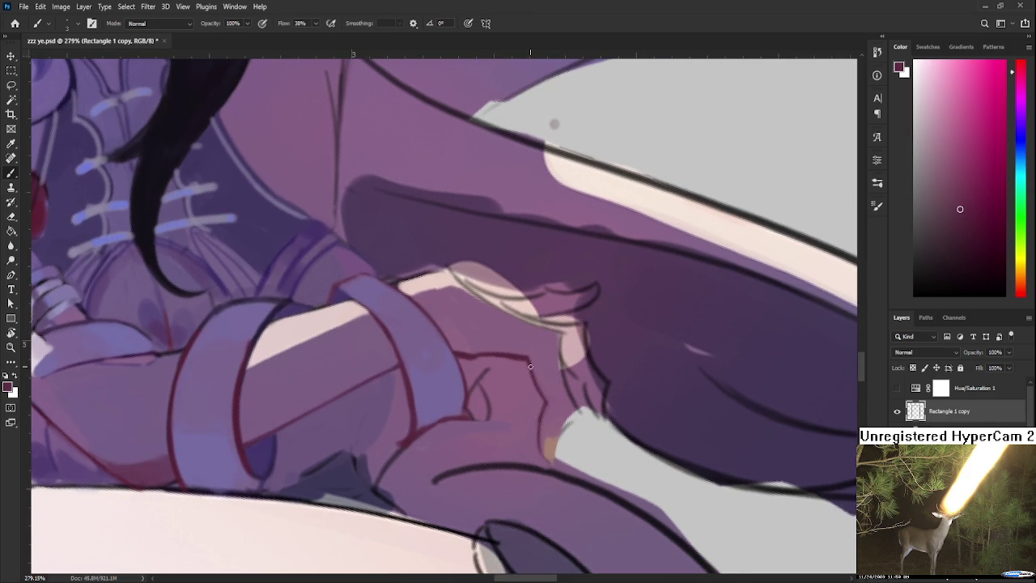
pyautogui.scroll(-1, 531, 363)
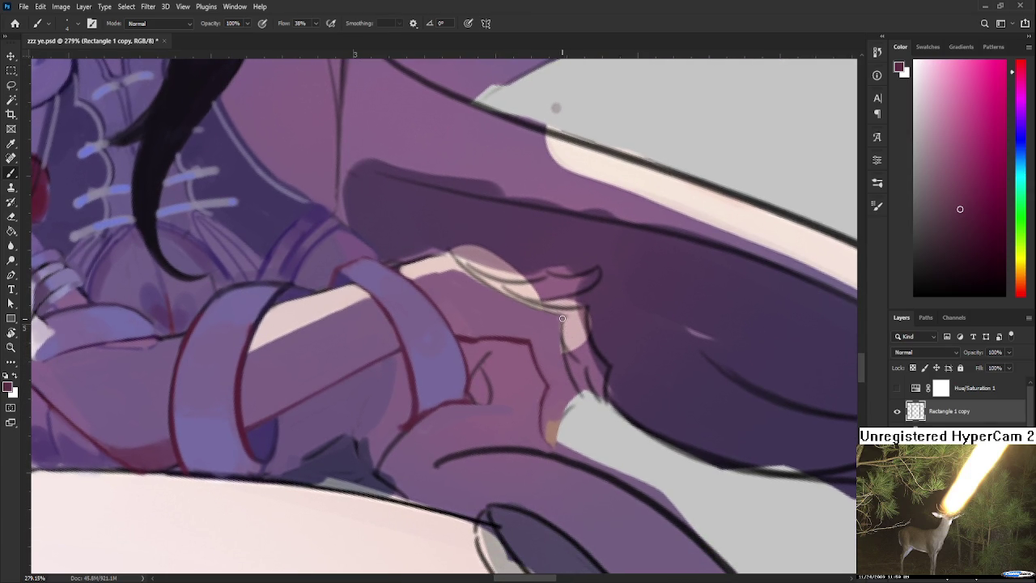
pyautogui.scroll(-2, 576, 364)
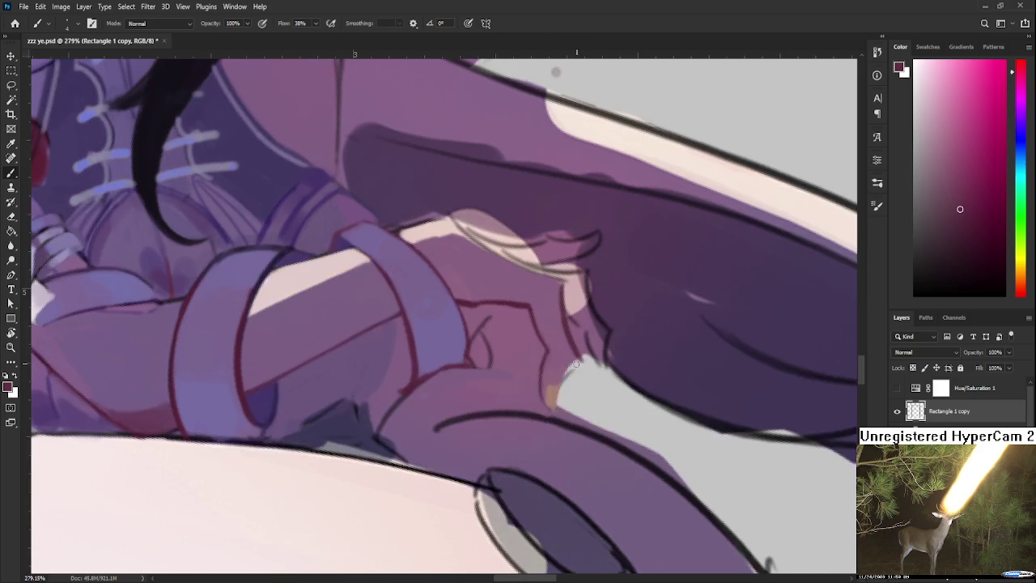
# - Cover the tip of the grey area with purple and resample hand colours
pyautogui.moveTo(576, 362); pyautogui.dragTo(565, 376)
pyautogui.press('e')
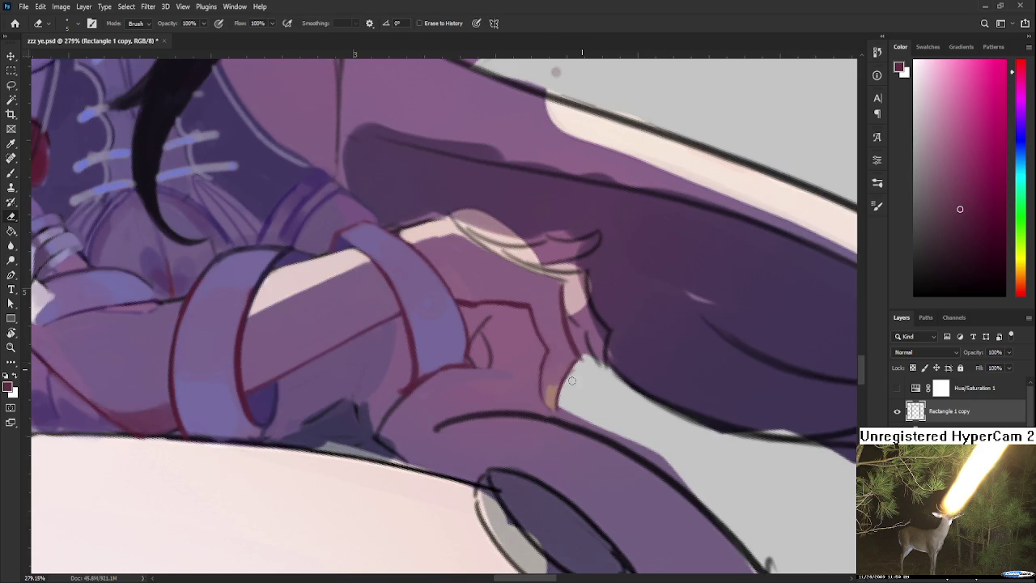
pyautogui.press('b')
pyautogui.keyDown('alt'); pyautogui.click(568, 361); pyautogui.keyUp('alt')
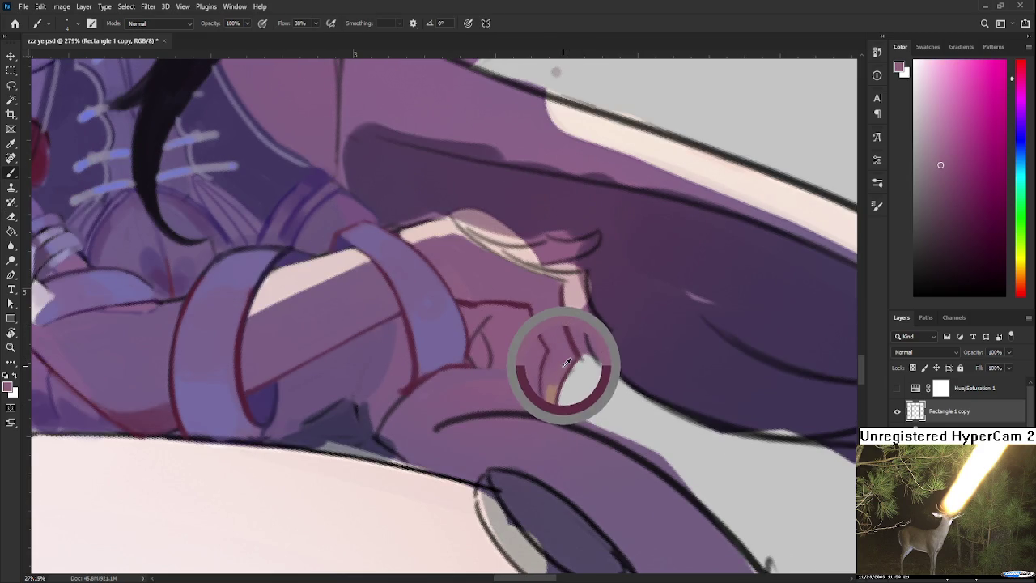
pyautogui.press('r')
pyautogui.moveTo(564, 370); pyautogui.dragTo(565, 374)
pyautogui.keyDown('alt'); pyautogui.click(554, 358); pyautogui.keyUp('alt')
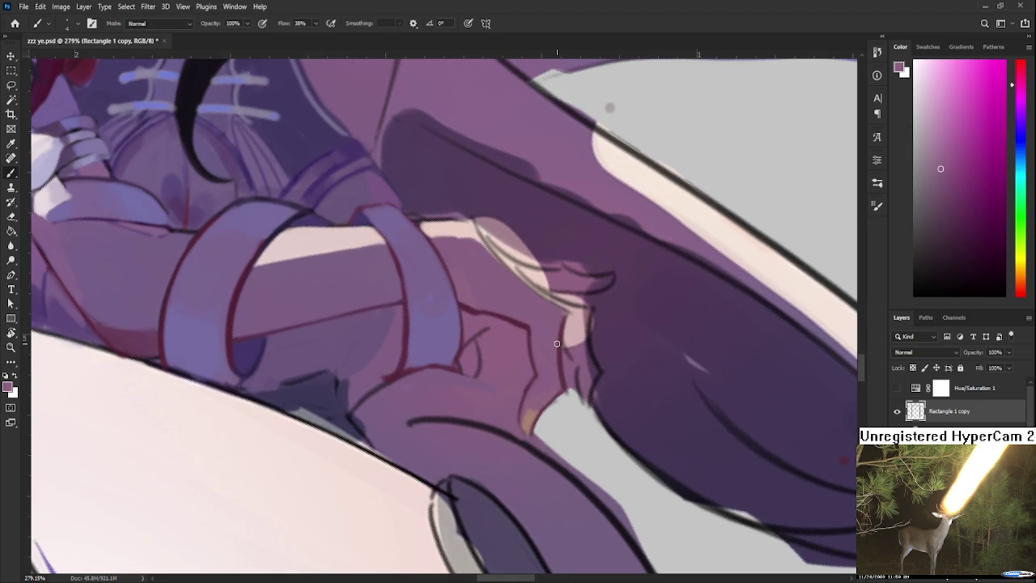
# - Rotate the canvas to about -130 degrees, nearly upside down
pyautogui.press('r')
pyautogui.moveTo(561, 349)
pyautogui.mouseDown()
pyautogui.moveTo(523, 422)
pyautogui.moveTo(586, 400)
pyautogui.moveTo(566, 385)
pyautogui.moveTo(476, 412)
pyautogui.moveTo(487, 405)
pyautogui.mouseUp()
pyautogui.press('e')
pyautogui.press('r')
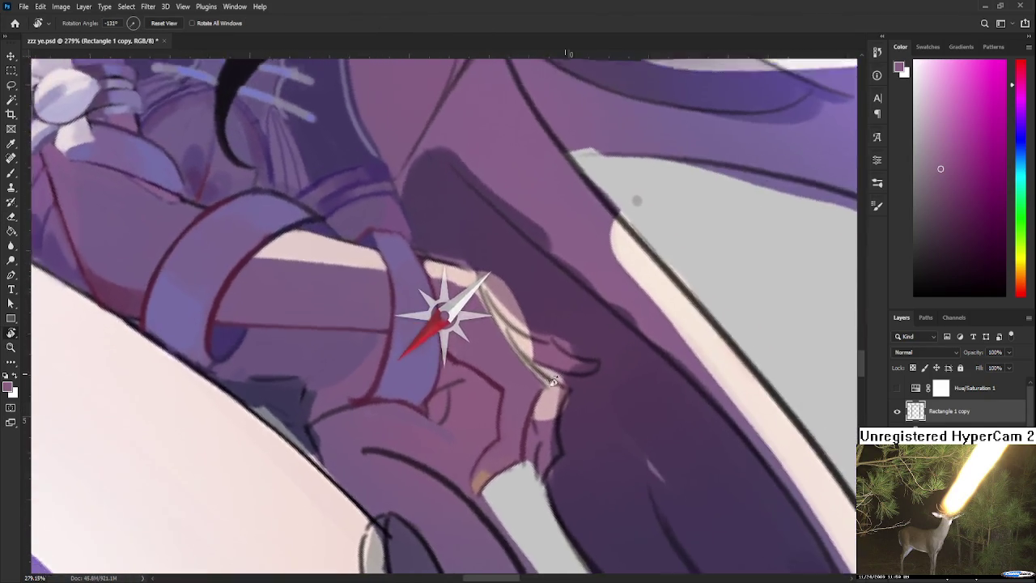
# - Paint a dark maroon outline along the fingers, then undo it to repaint
pyautogui.press('b')
pyautogui.keyDown('alt'); pyautogui.click(449, 405); pyautogui.keyUp('alt')
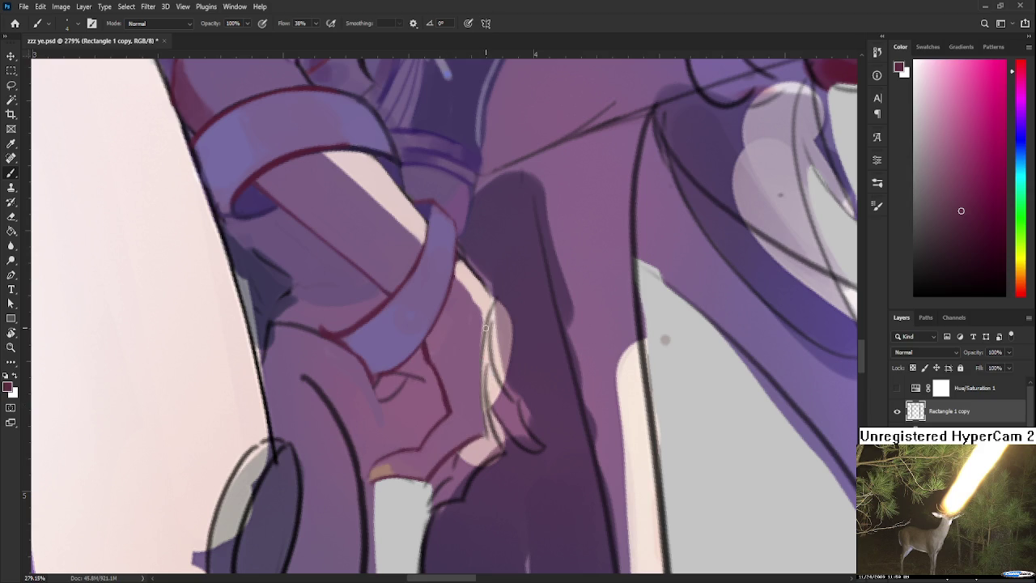
pyautogui.moveTo(489, 303); pyautogui.dragTo(485, 444)
pyautogui.hotkey('ctrl', 'z')
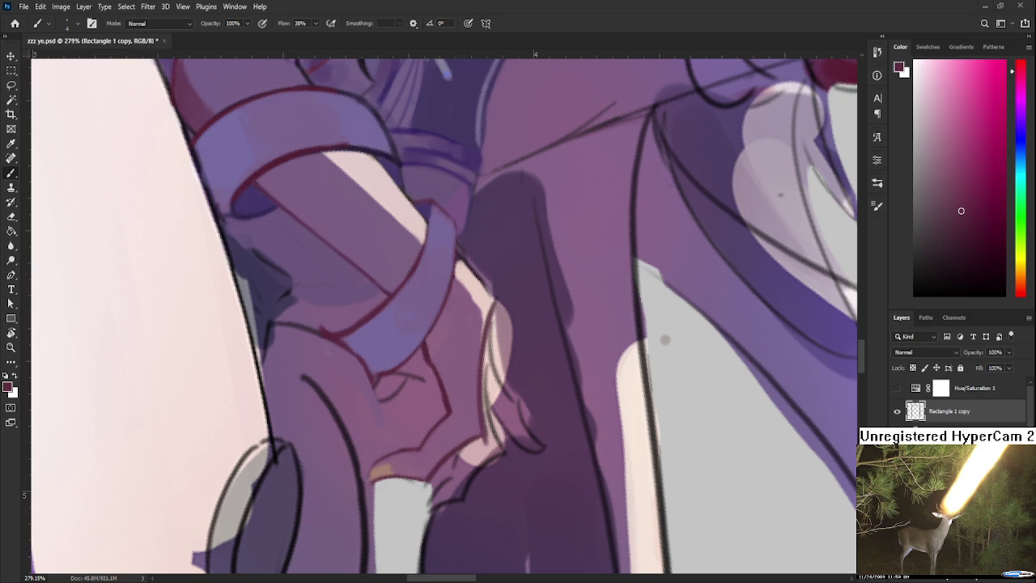
# - Sample pink and purple from the hand and rotate the canvas to about -66 degrees
pyautogui.keyDown('alt'); pyautogui.click(485, 443); pyautogui.keyUp('alt')
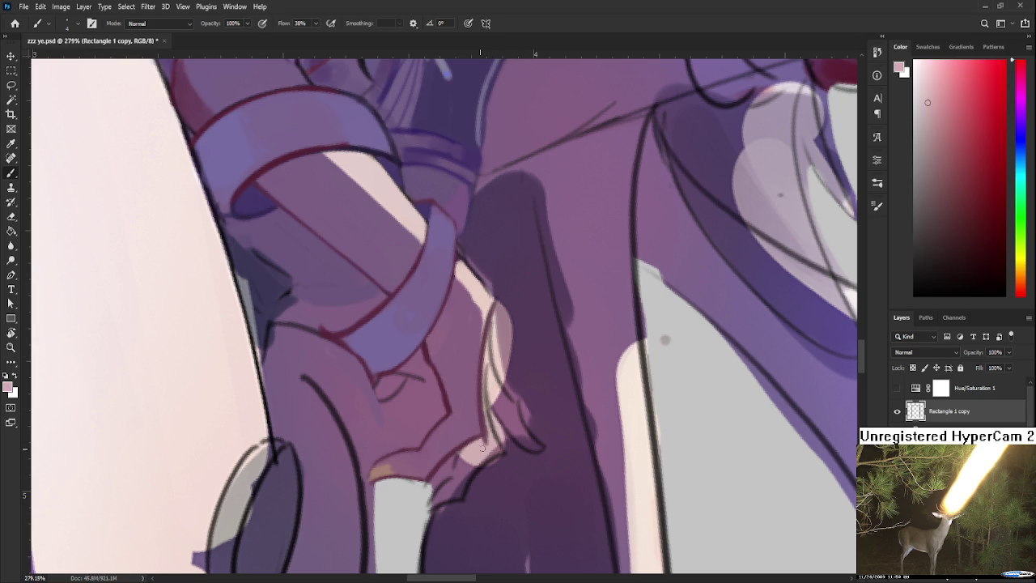
pyautogui.moveTo(479, 397); pyautogui.dragTo(462, 422)
pyautogui.keyDown('alt'); pyautogui.click(458, 379); pyautogui.keyUp('alt')
pyautogui.press('r')
pyautogui.moveTo(467, 349); pyautogui.dragTo(456, 363)
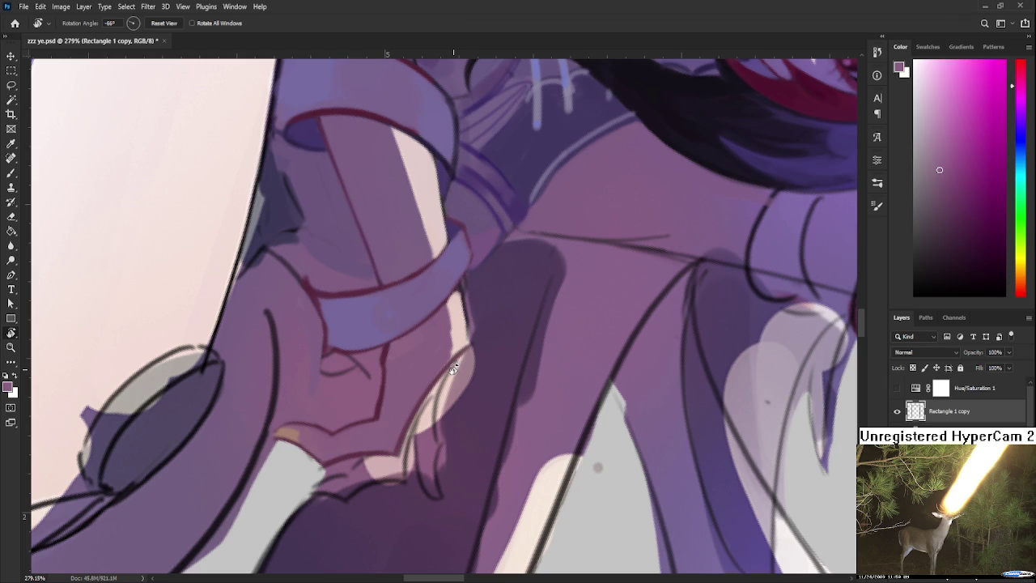
pyautogui.scroll(1, 453, 365)
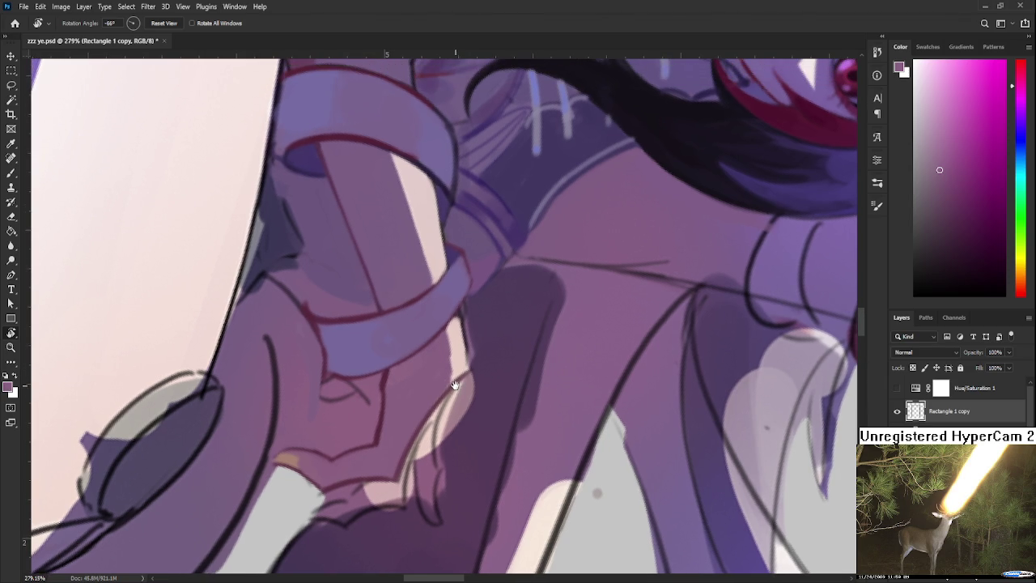
# - Sample light pink, purple-pink and darker red-purple from the hand, then turn the canvas
pyautogui.press('b')
pyautogui.keyDown('alt'); pyautogui.click(453, 355); pyautogui.keyUp('alt')
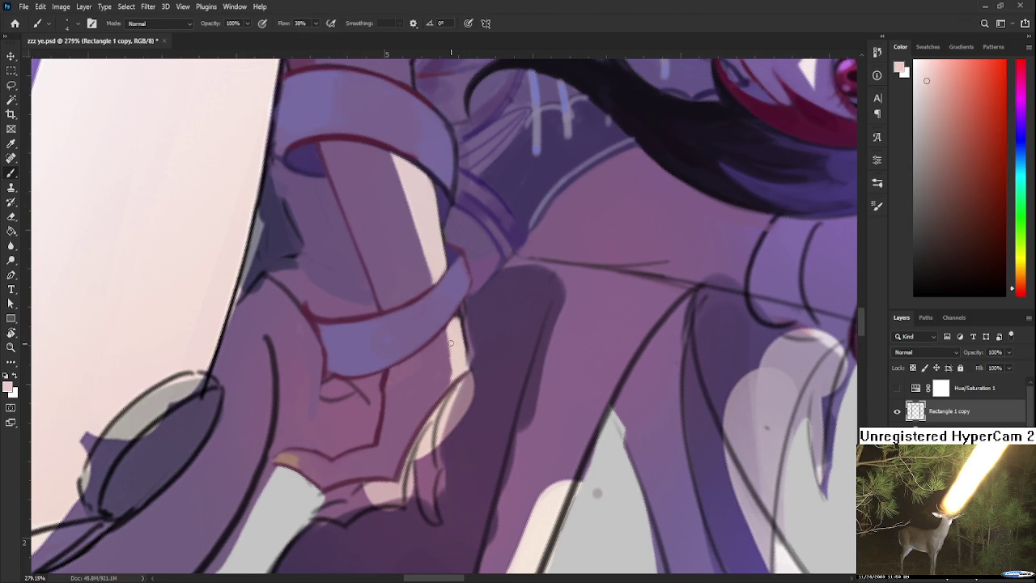
pyautogui.keyDown('alt'); pyautogui.click(443, 350); pyautogui.keyUp('alt')
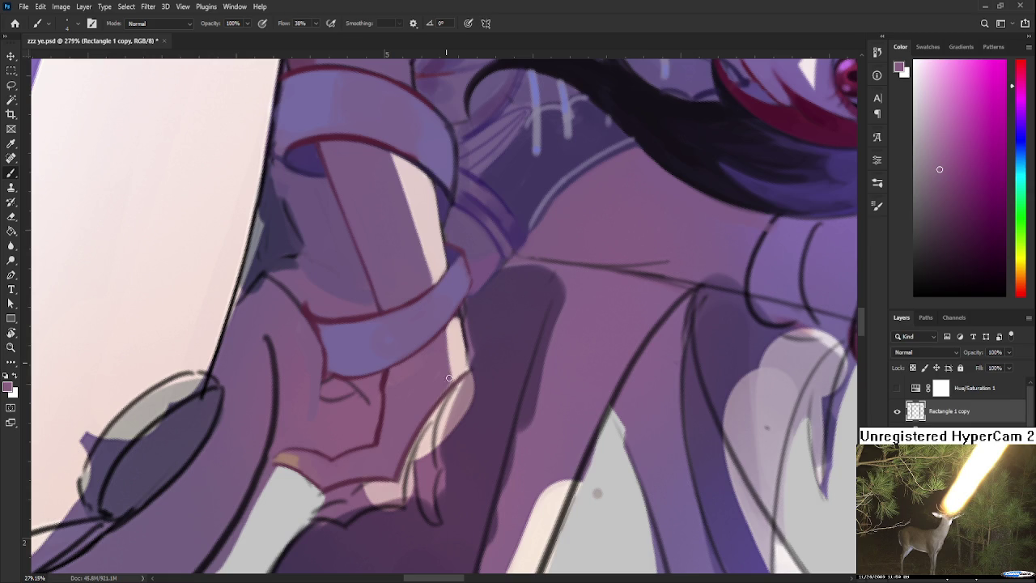
pyautogui.keyDown('alt'); pyautogui.click(383, 380); pyautogui.keyUp('alt')
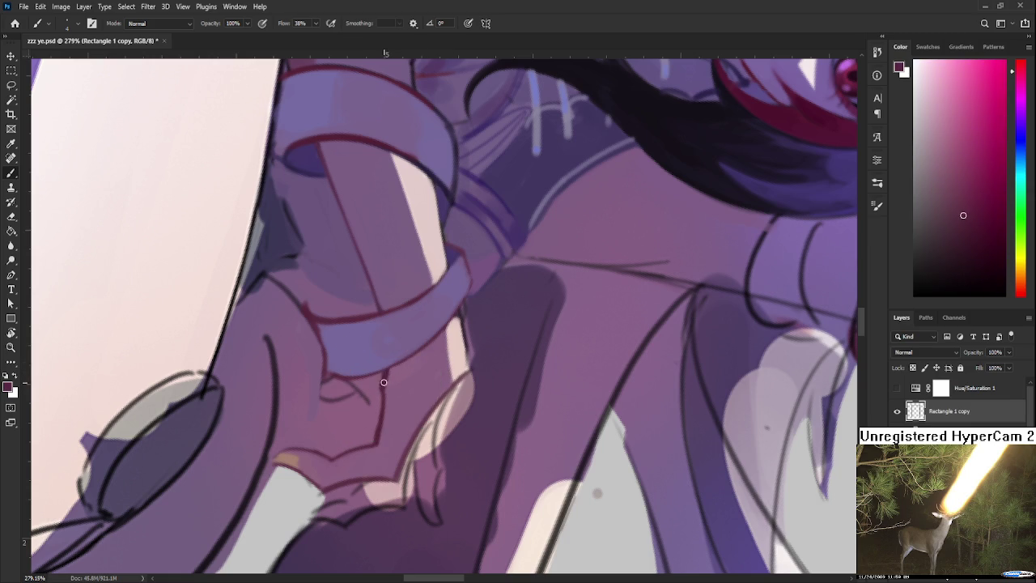
pyautogui.press('r')
pyautogui.moveTo(398, 429); pyautogui.dragTo(457, 411)
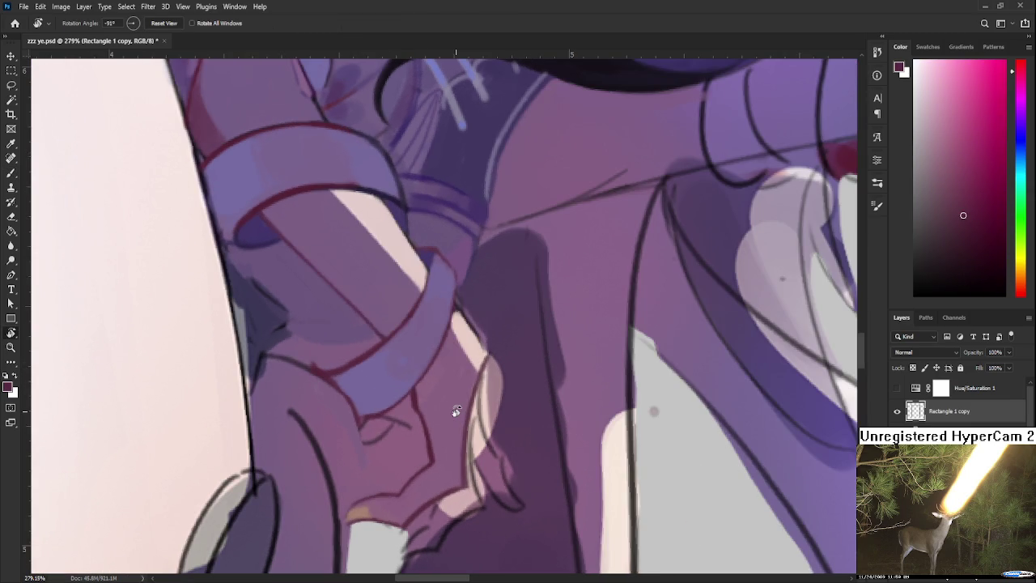
pyautogui.scroll(-2, 464, 409)
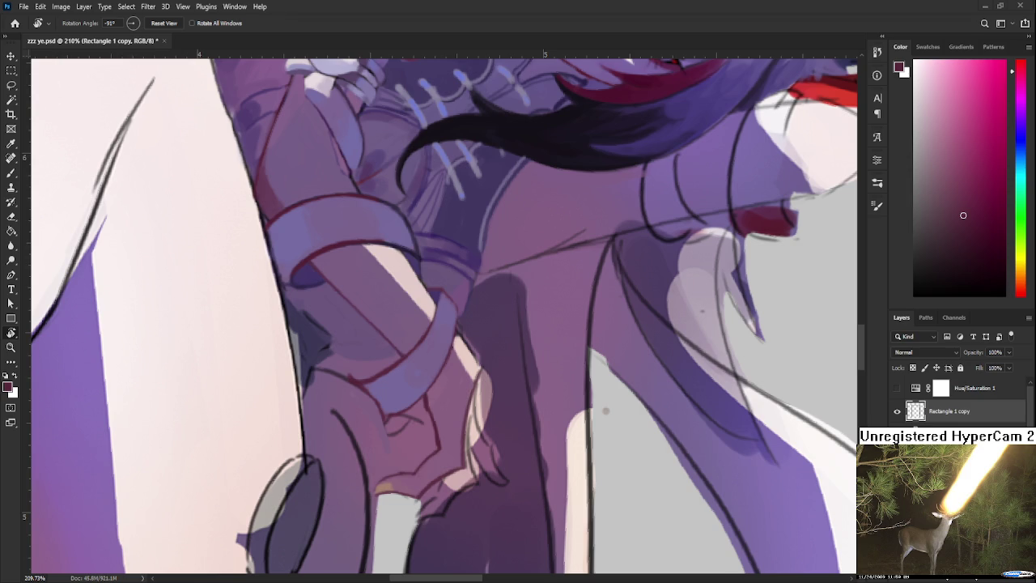
pyautogui.scroll(1, 483, 413)
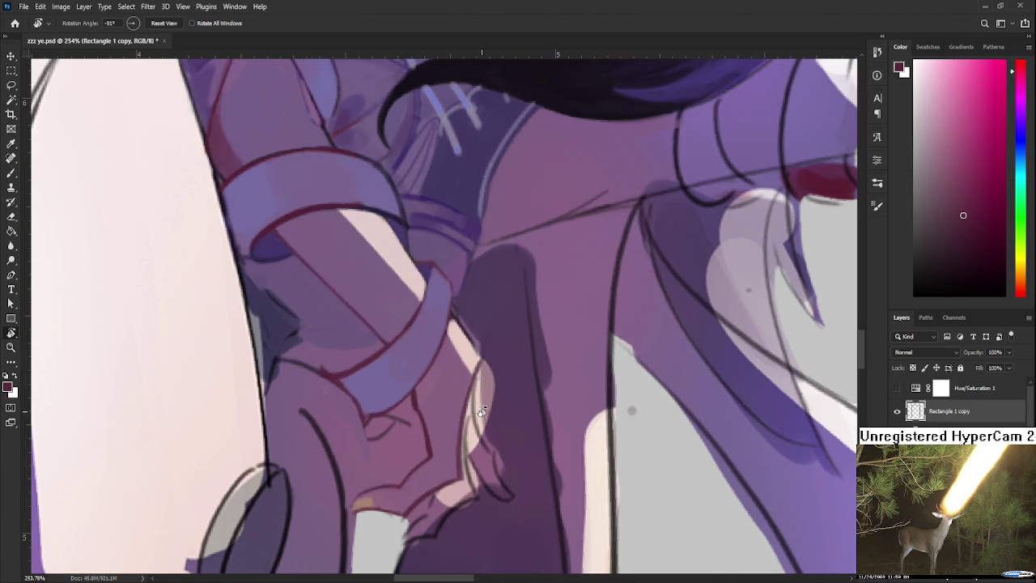
pyautogui.moveTo(480, 411); pyautogui.dragTo(406, 340)
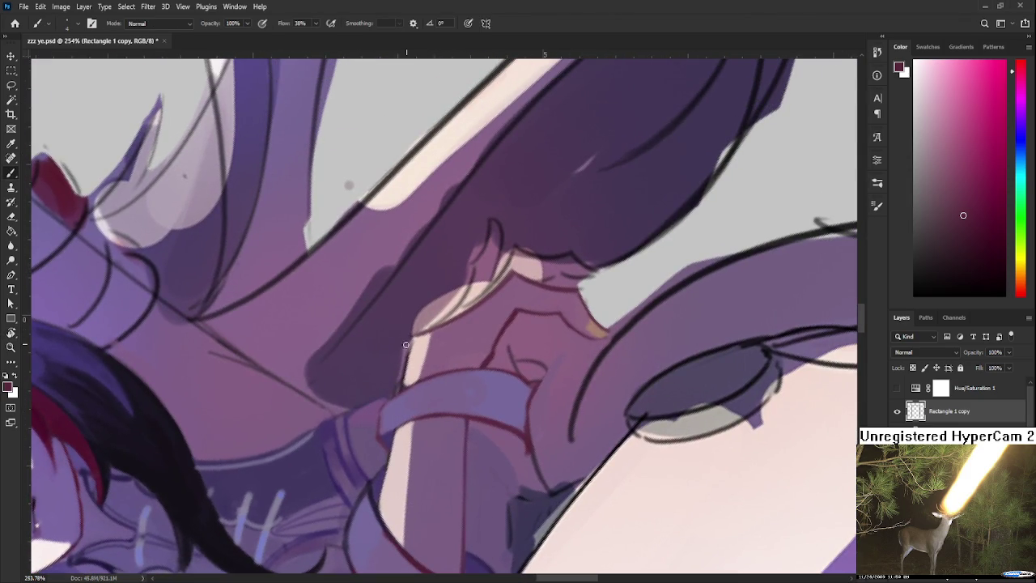
# - Paint dark hair purple over the pink highlight stripe and turn the canvas about 180°
pyautogui.keyDown('alt'); pyautogui.click(405, 342); pyautogui.keyUp('alt')
pyautogui.keyDown('alt'); pyautogui.click(412, 348); pyautogui.keyUp('alt')
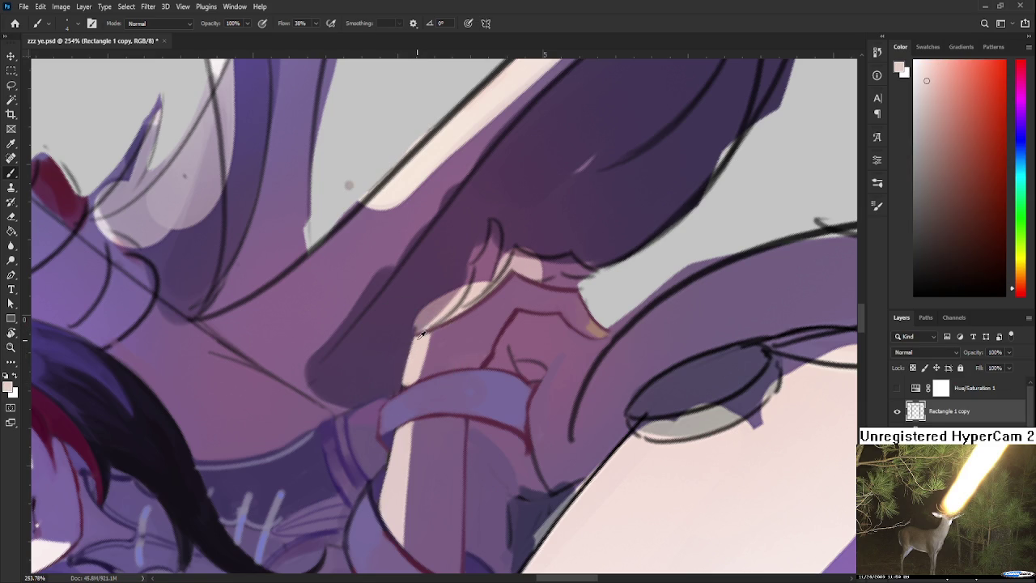
pyautogui.keyDown('alt'); pyautogui.click(409, 337); pyautogui.keyUp('alt')
pyautogui.moveTo(410, 337); pyautogui.dragTo(453, 285)
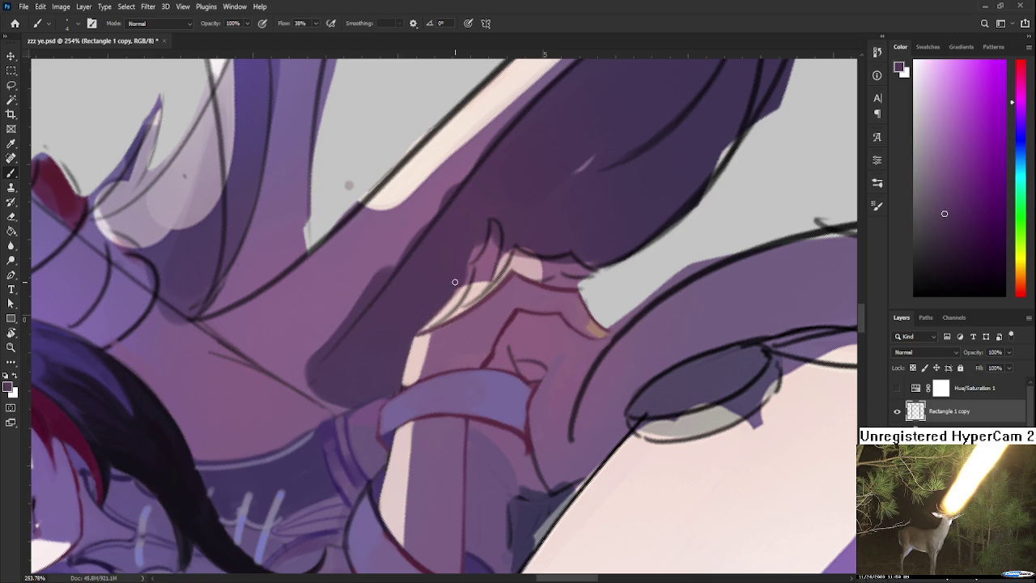
pyautogui.press('r')
pyautogui.moveTo(459, 279)
pyautogui.mouseDown()
pyautogui.moveTo(449, 347)
pyautogui.moveTo(444, 309)
pyautogui.moveTo(420, 356)
pyautogui.moveTo(430, 312)
pyautogui.mouseUp()
# - Darken the arm shading and paint a light pink highlight up the finger edge
pyautogui.press('b')
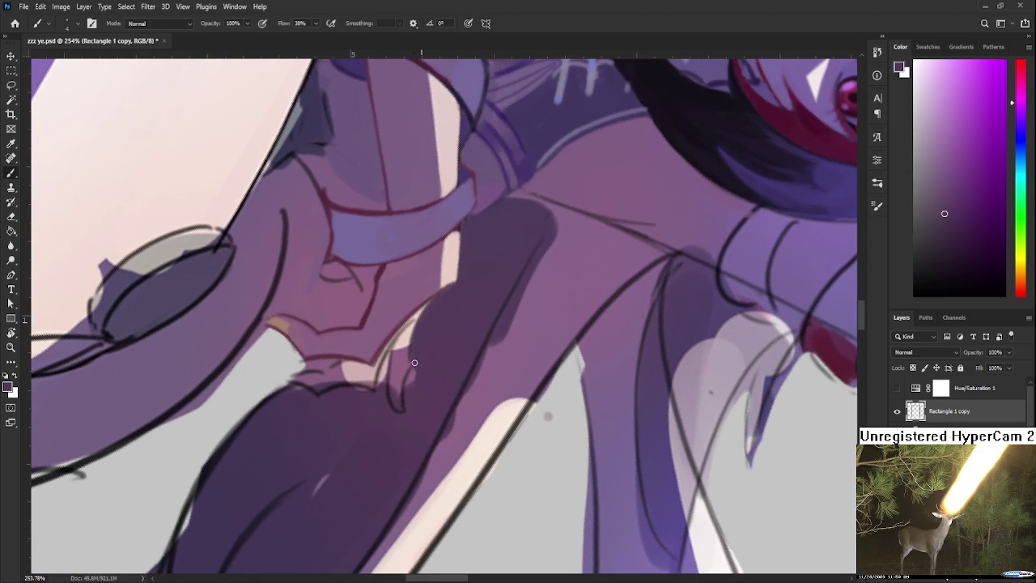
pyautogui.moveTo(414, 365)
pyautogui.mouseDown()
pyautogui.moveTo(407, 386)
pyautogui.moveTo(522, 321)
pyautogui.moveTo(429, 356)
pyautogui.mouseUp()
pyautogui.press('r')
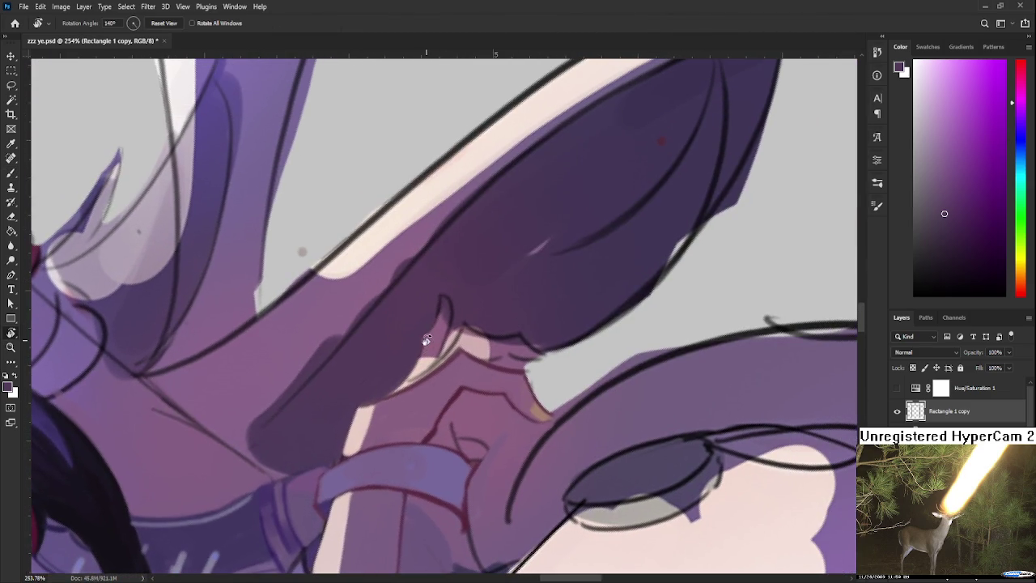
pyautogui.press('b')
pyautogui.keyDown('alt'); pyautogui.click(429, 356); pyautogui.keyUp('alt')
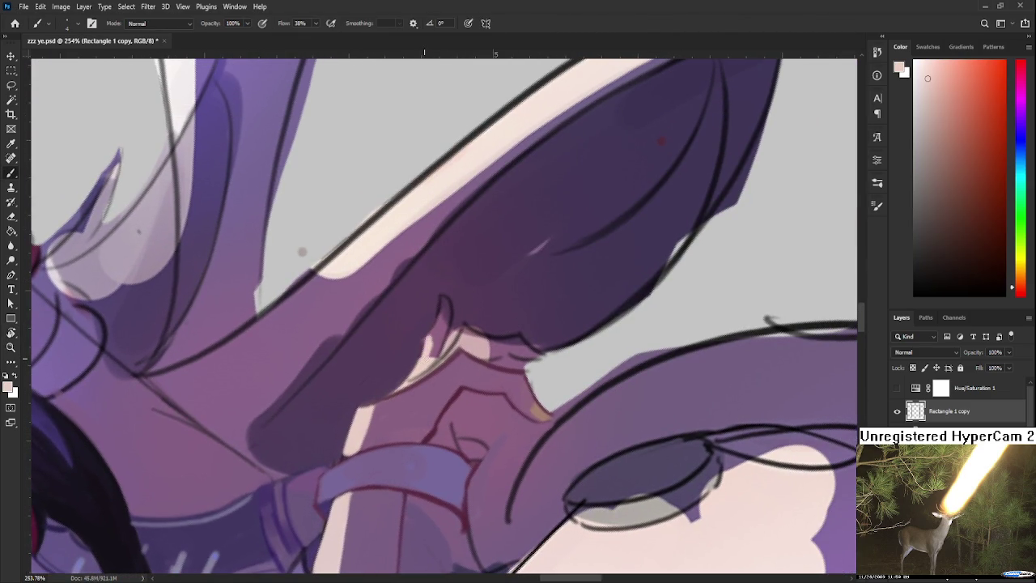
pyautogui.moveTo(438, 338); pyautogui.dragTo(435, 351)
pyautogui.moveTo(443, 307)
pyautogui.mouseDown()
pyautogui.moveTo(445, 338)
pyautogui.moveTo(442, 306)
pyautogui.moveTo(443, 323)
pyautogui.mouseUp()
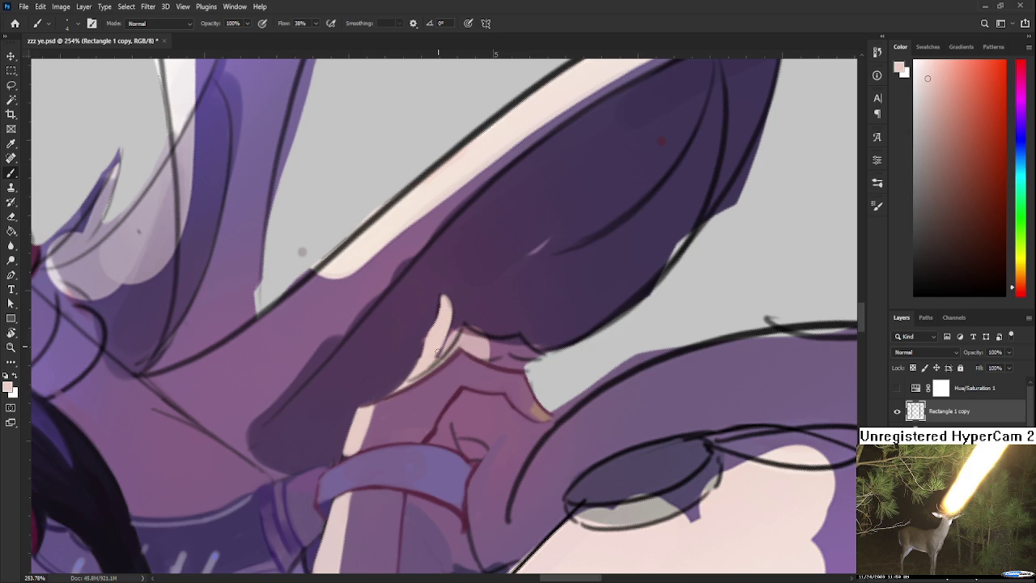
# - Widen the fingertip highlight with several light dabs after resampling purple and rotating
pyautogui.keyDown('alt'); pyautogui.click(423, 326); pyautogui.keyUp('alt')
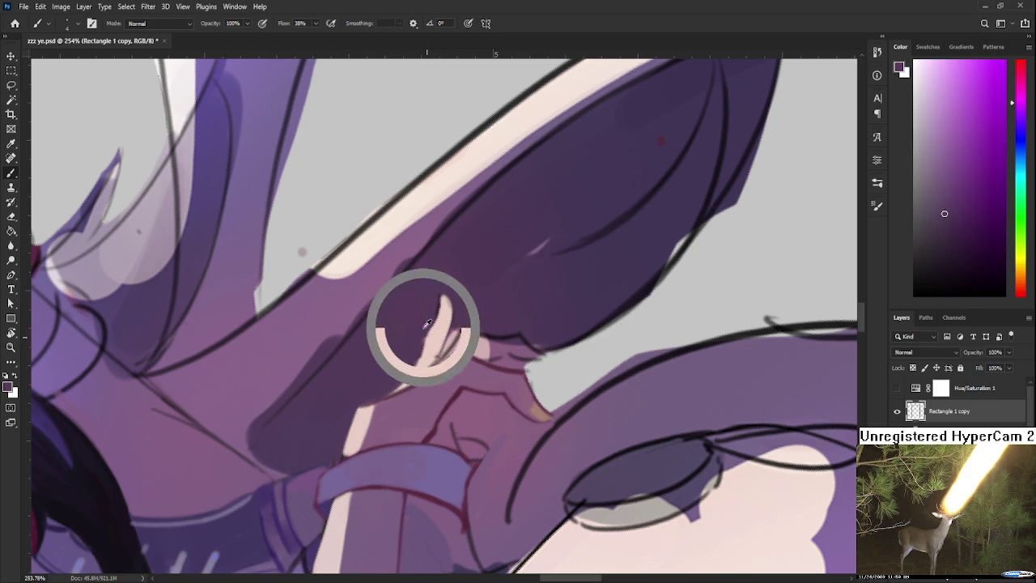
pyautogui.keyDown('alt'); pyautogui.click(459, 296); pyautogui.keyUp('alt')
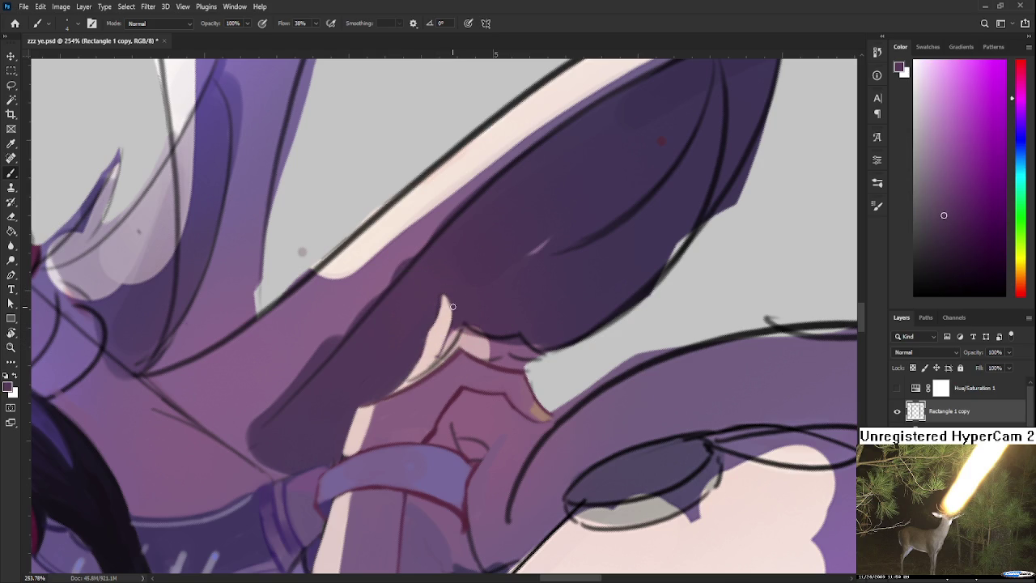
pyautogui.moveTo(459, 314)
pyautogui.mouseDown()
pyautogui.moveTo(415, 341)
pyautogui.moveTo(410, 376)
pyautogui.moveTo(499, 293)
pyautogui.mouseUp()
pyautogui.keyDown('alt'); pyautogui.click(415, 342); pyautogui.keyUp('alt')
pyautogui.keyDown('alt'); pyautogui.click(423, 347); pyautogui.keyUp('alt')
pyautogui.keyDown('alt'); pyautogui.click(409, 344); pyautogui.keyUp('alt')
pyautogui.keyDown('alt'); pyautogui.click(401, 362); pyautogui.keyUp('alt')
pyautogui.press('r')
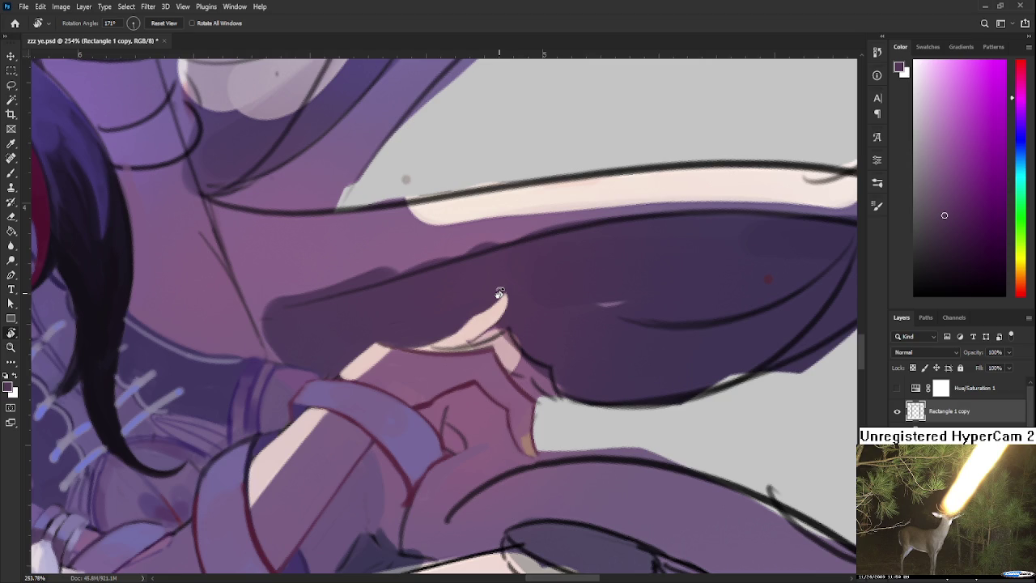
# - Paint a brownish-pink nail tone onto the lower fingertip
pyautogui.press('b')
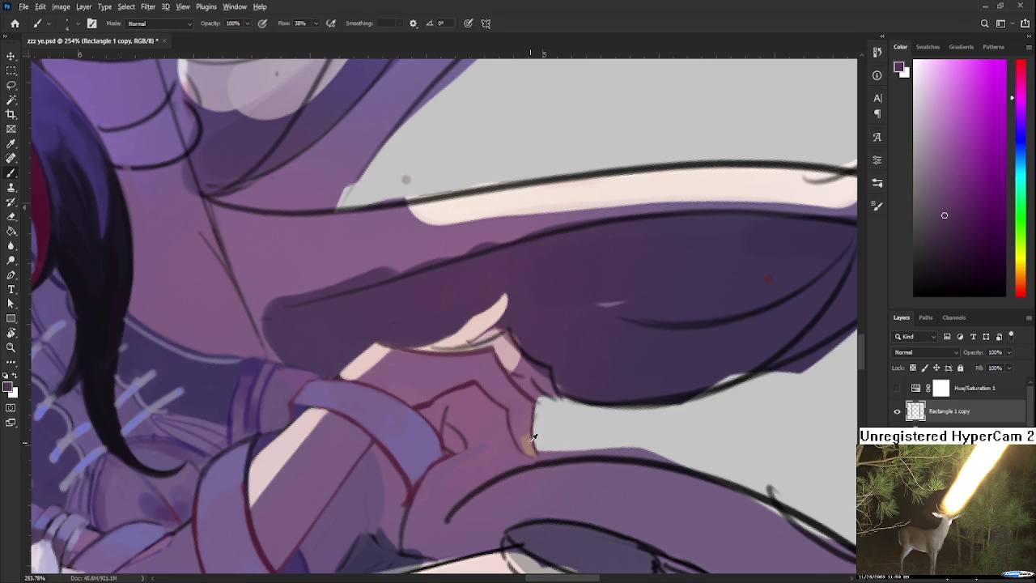
pyautogui.keyDown('alt'); pyautogui.click(526, 436); pyautogui.keyUp('alt')
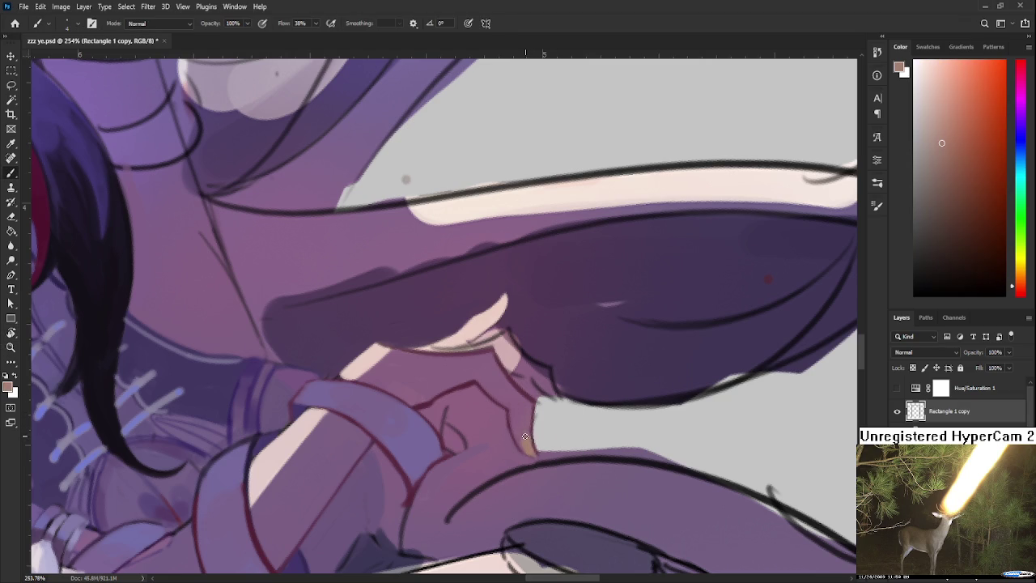
pyautogui.moveTo(531, 432); pyautogui.dragTo(528, 447)
pyautogui.keyDown('alt'); pyautogui.click(540, 449); pyautogui.keyUp('alt')
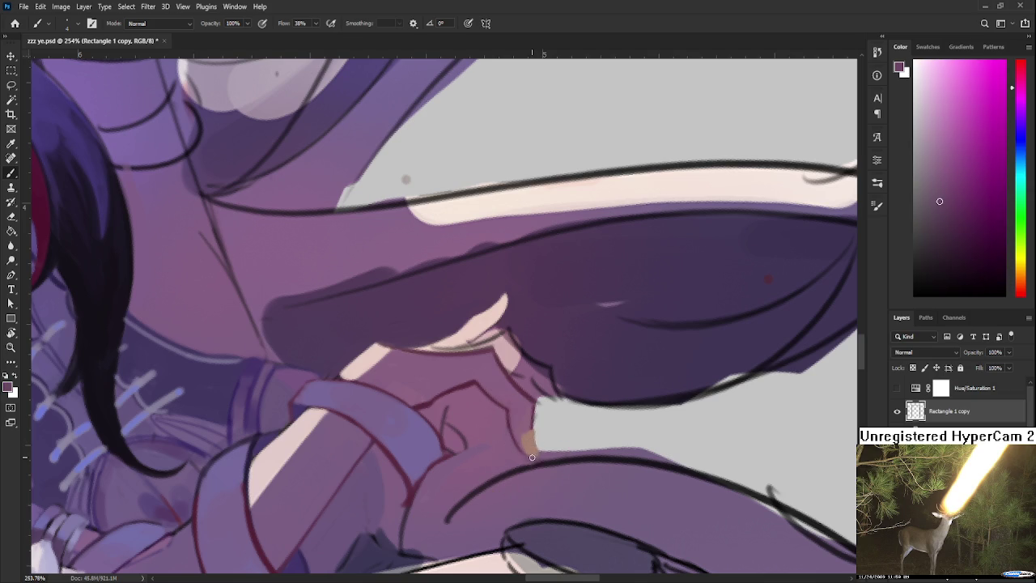
pyautogui.keyDown('alt'); pyautogui.click(533, 445); pyautogui.keyUp('alt')
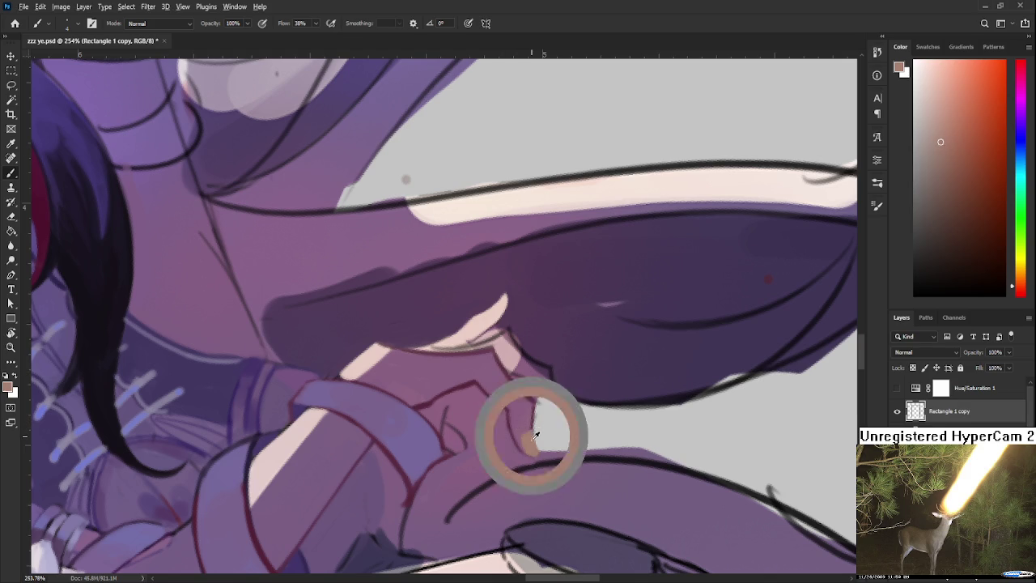
# - Sample dark purple, salmon-brown, light grey and mauve from around the fingertip
pyautogui.keyDown('alt'); pyautogui.click(227, 413); pyautogui.keyUp('alt')
pyautogui.moveTo(228, 413); pyautogui.dragTo(230, 416)
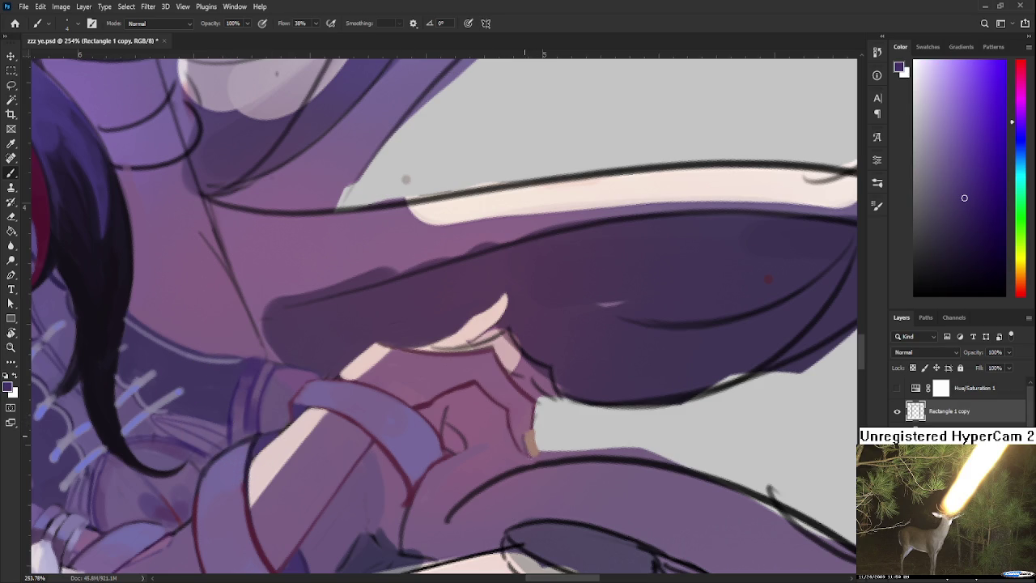
pyautogui.keyDown('alt'); pyautogui.click(527, 441); pyautogui.keyUp('alt')
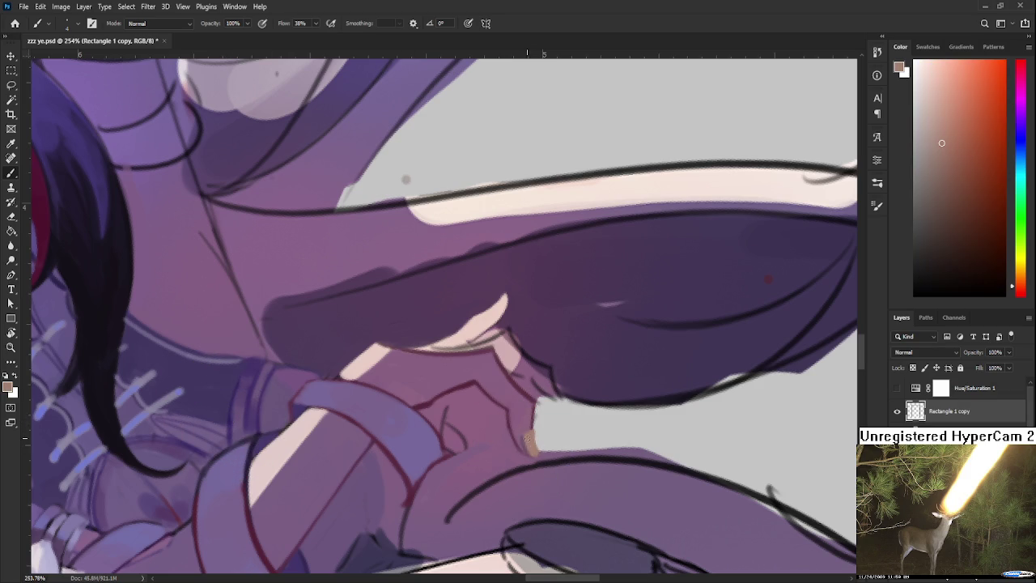
pyautogui.keyDown('alt'); pyautogui.click(547, 433); pyautogui.keyUp('alt')
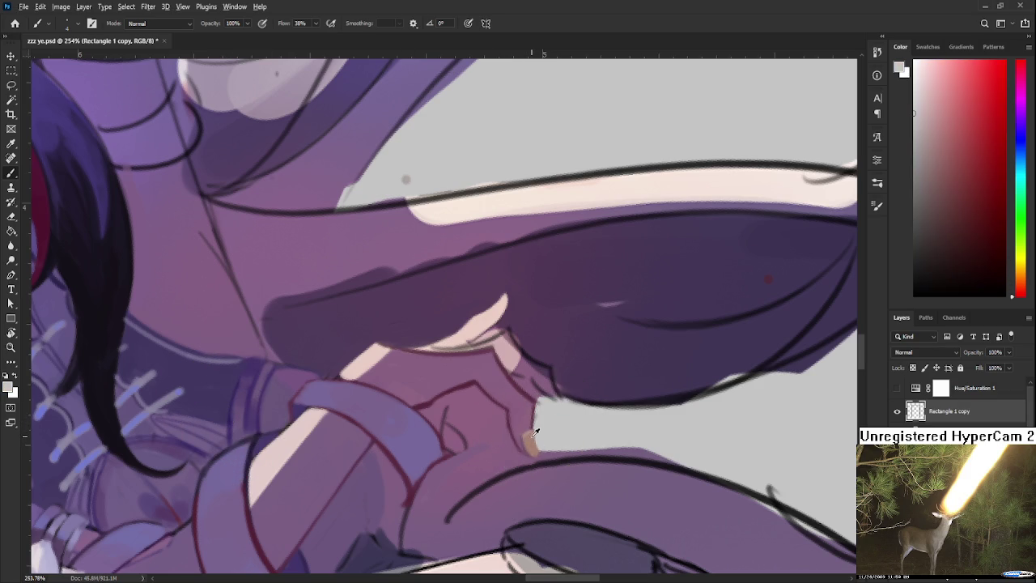
pyautogui.keyDown('alt'); pyautogui.click(531, 429); pyautogui.keyUp('alt')
pyautogui.keyDown('alt'); pyautogui.click(522, 417); pyautogui.keyUp('alt')
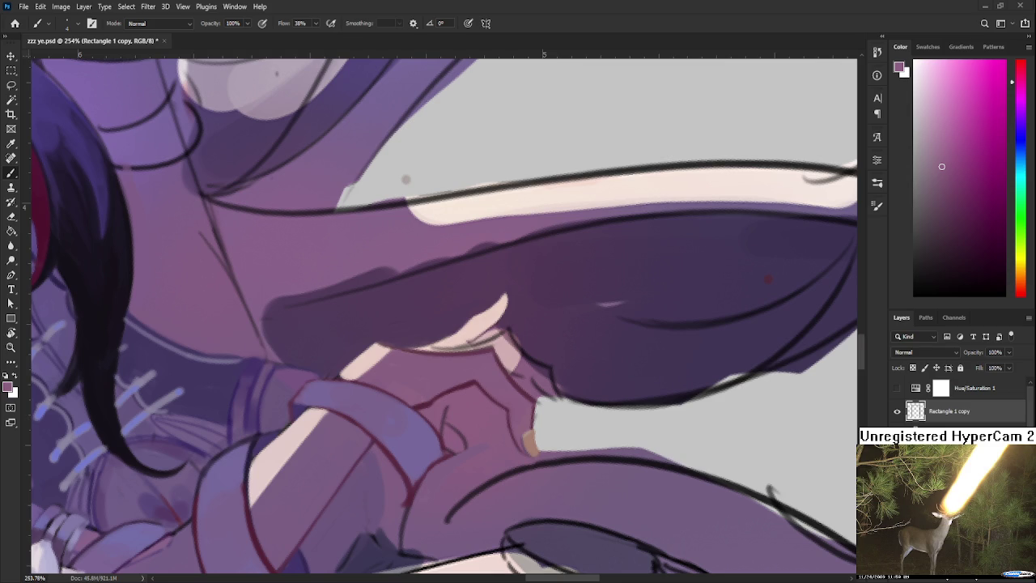
pyautogui.moveTo(567, 340); pyautogui.dragTo(465, 416)
# - Sample hand tones and paint soft shading strokes along the upper finger
pyautogui.keyDown('alt'); pyautogui.click(465, 415); pyautogui.keyUp('alt')
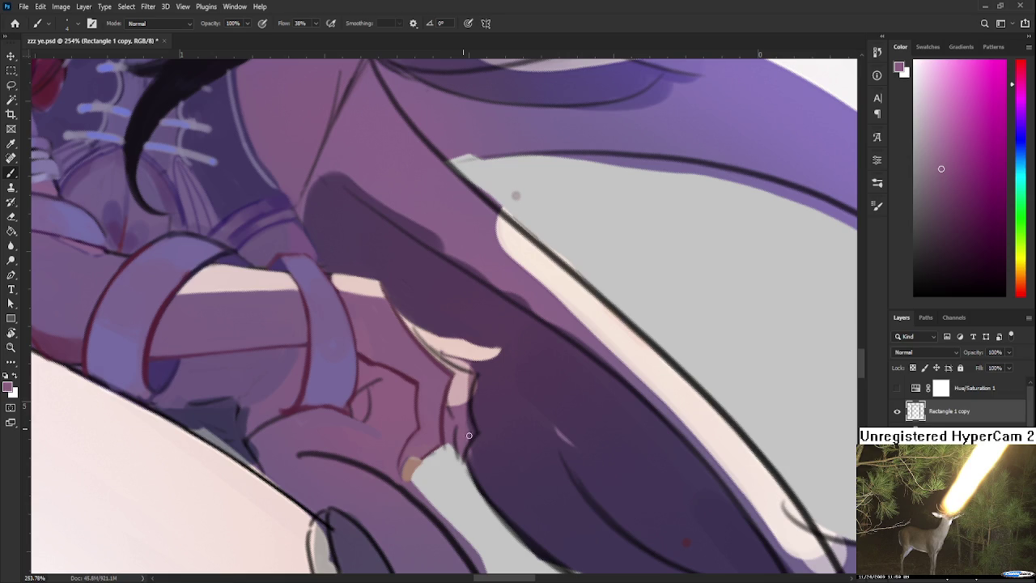
pyautogui.keyDown('alt'); pyautogui.click(483, 426); pyautogui.keyUp('alt')
pyautogui.keyDown('alt'); pyautogui.click(468, 385); pyautogui.keyUp('alt')
pyautogui.keyDown('alt'); pyautogui.click(466, 412); pyautogui.keyUp('alt')
pyautogui.moveTo(458, 404); pyautogui.dragTo(453, 382)
pyautogui.keyDown('alt'); pyautogui.click(459, 383); pyautogui.keyUp('alt')
pyautogui.keyDown('alt'); pyautogui.click(461, 382); pyautogui.keyUp('alt')
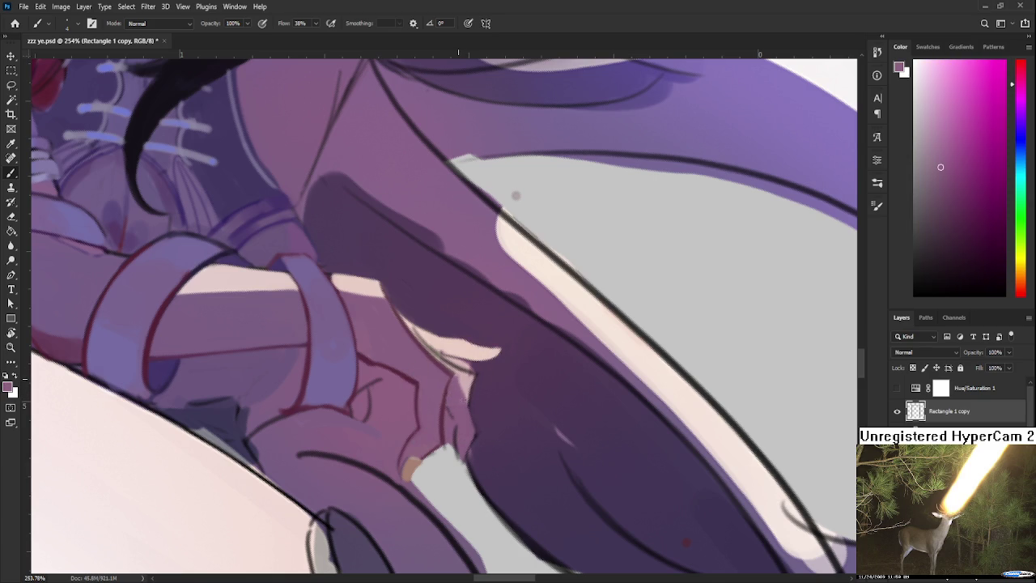
# - Rotate the canvas view to about 175° and fine-tune the angle
pyautogui.keyDown('alt'); pyautogui.click(469, 400); pyautogui.keyUp('alt')
pyautogui.press('r')
pyautogui.moveTo(460, 425)
pyautogui.mouseDown()
pyautogui.moveTo(513, 401)
pyautogui.moveTo(473, 363)
pyautogui.mouseUp()
pyautogui.press('b')
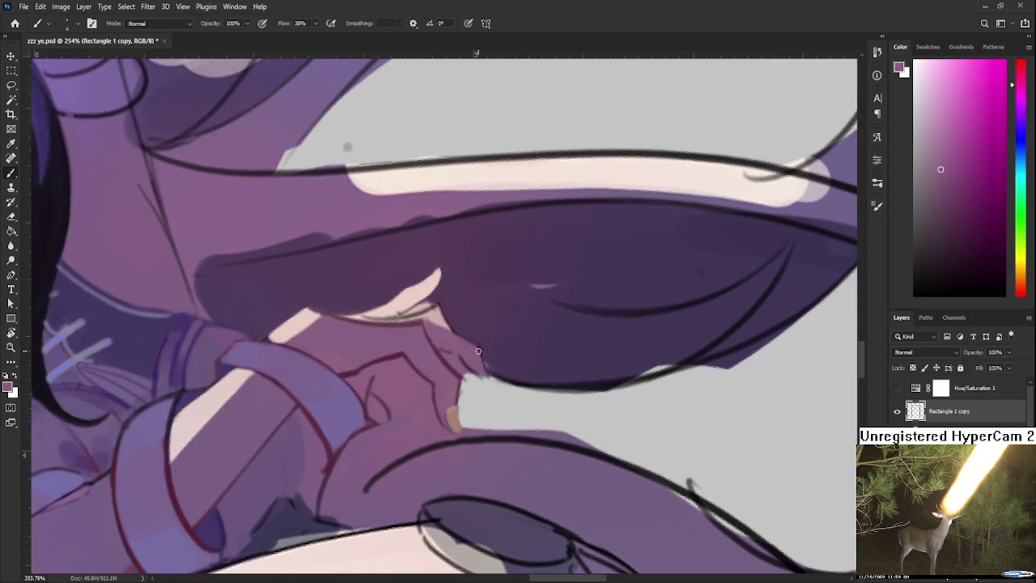
pyautogui.press('r')
pyautogui.moveTo(482, 344); pyautogui.dragTo(462, 366)
pyautogui.press('b')
# - Sample a darker purple and dab light purple onto the finger edge
pyautogui.keyDown('alt'); pyautogui.click(449, 333); pyautogui.keyUp('alt')
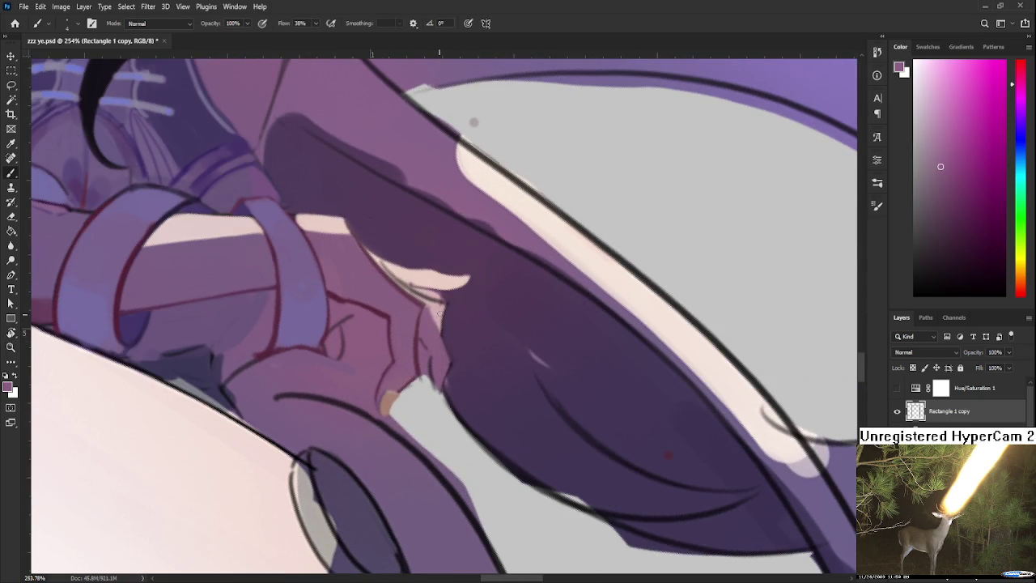
pyautogui.keyDown('alt'); pyautogui.click(447, 306); pyautogui.keyUp('alt')
pyautogui.press('r')
pyautogui.moveTo(464, 363); pyautogui.dragTo(471, 390)
pyautogui.keyDown('alt'); pyautogui.click(461, 365); pyautogui.keyUp('alt')
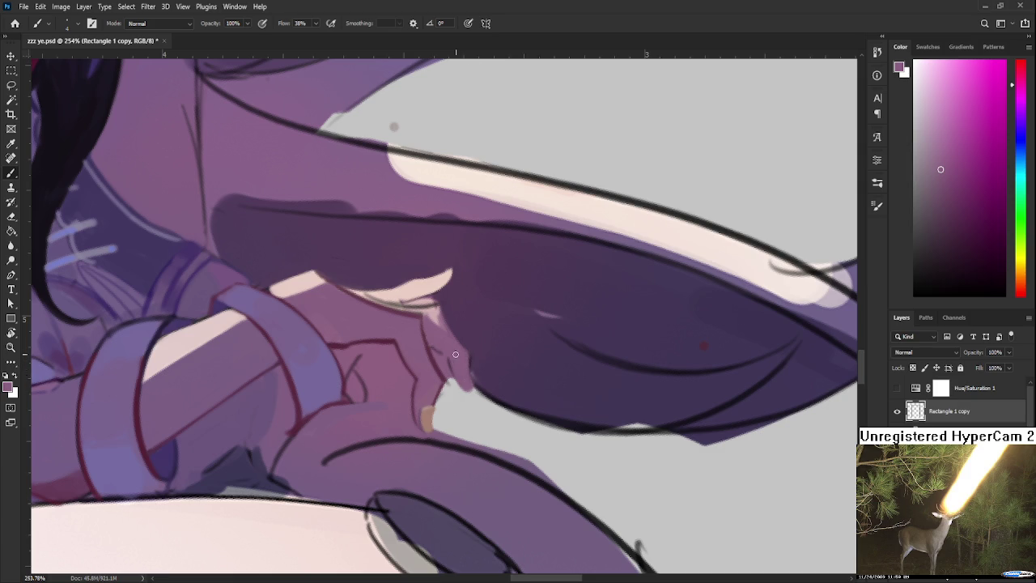
pyautogui.press('e')
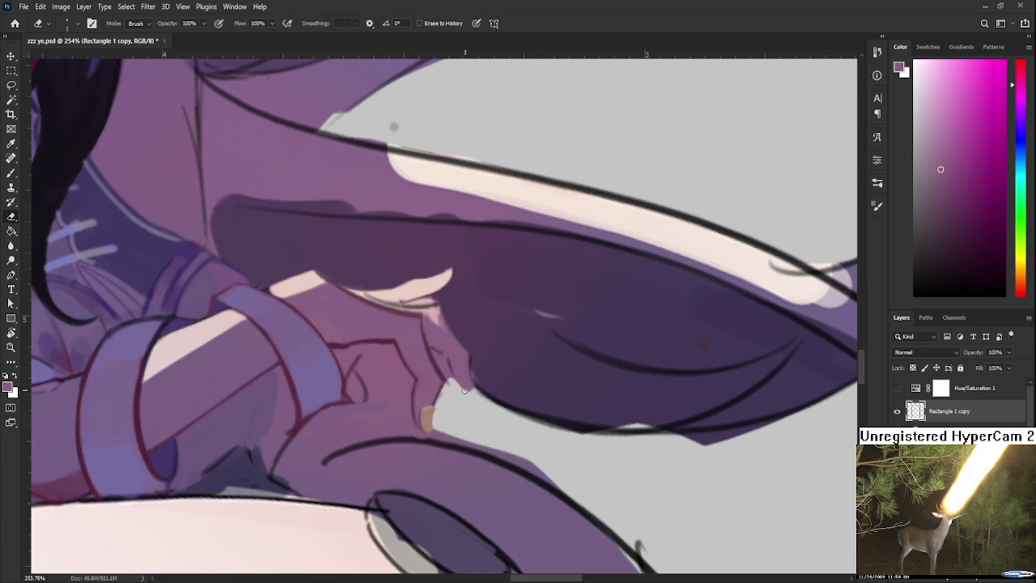
# - Sample brown and purple-pink from the hand and paint a thin dark red edge beside the brown fingertip
pyautogui.press('b')
pyautogui.keyDown('alt'); pyautogui.click(428, 415); pyautogui.keyUp('alt')
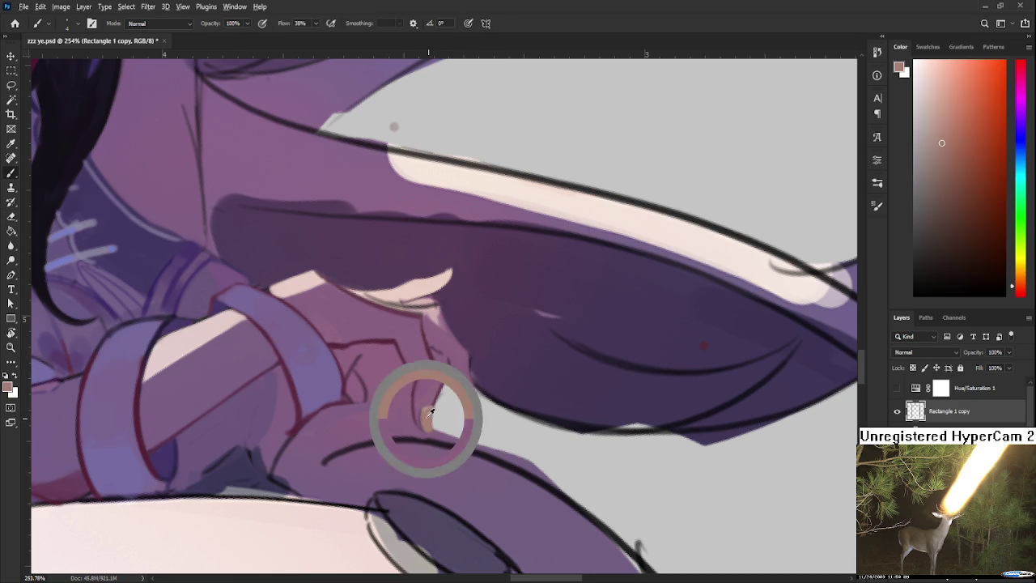
pyautogui.keyDown('alt'); pyautogui.click(461, 360); pyautogui.keyUp('alt')
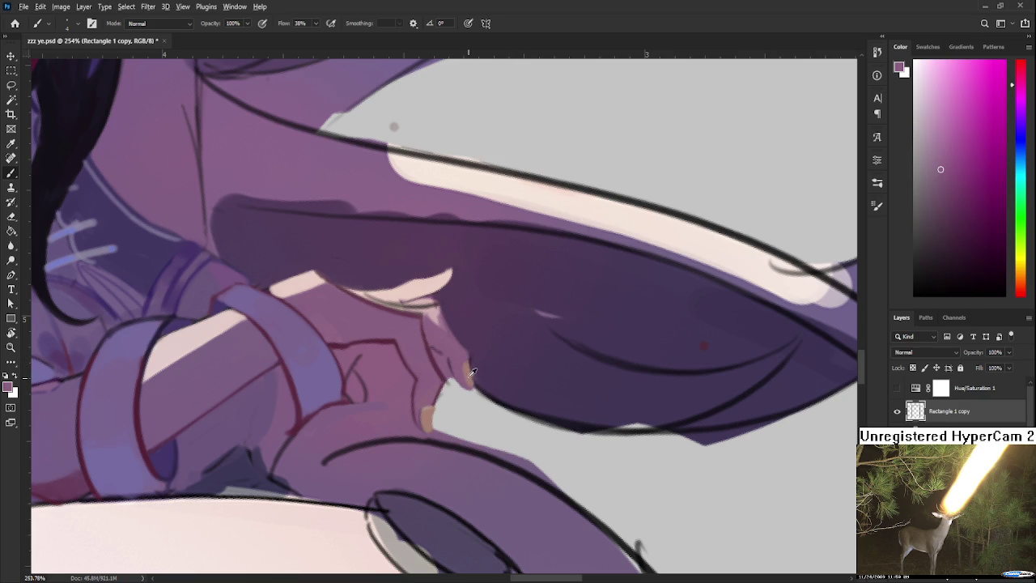
pyautogui.keyDown('alt'); pyautogui.click(473, 373); pyautogui.keyUp('alt')
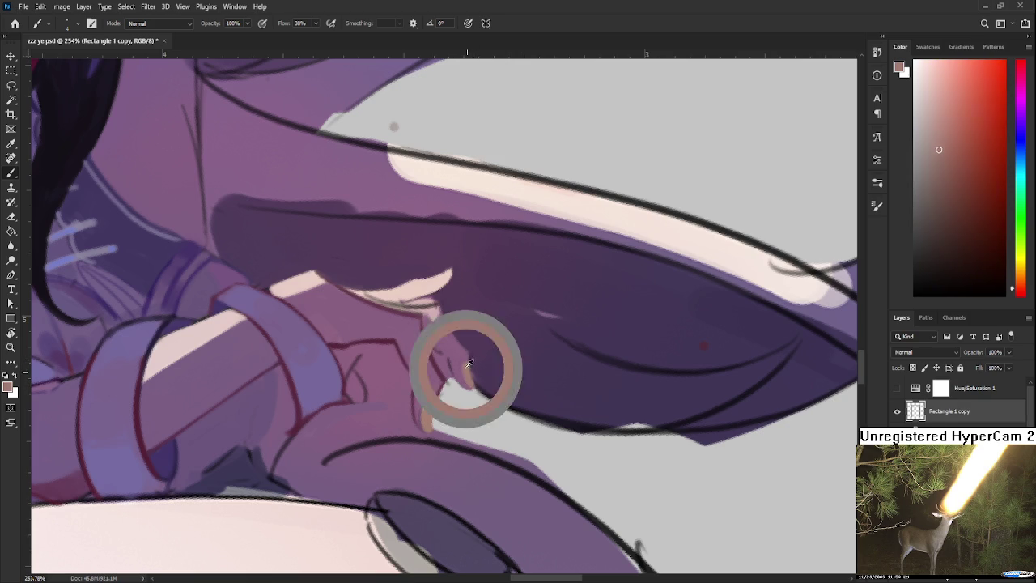
pyautogui.keyDown('alt'); pyautogui.click(463, 366); pyautogui.keyUp('alt')
pyautogui.moveTo(463, 365); pyautogui.dragTo(420, 384)
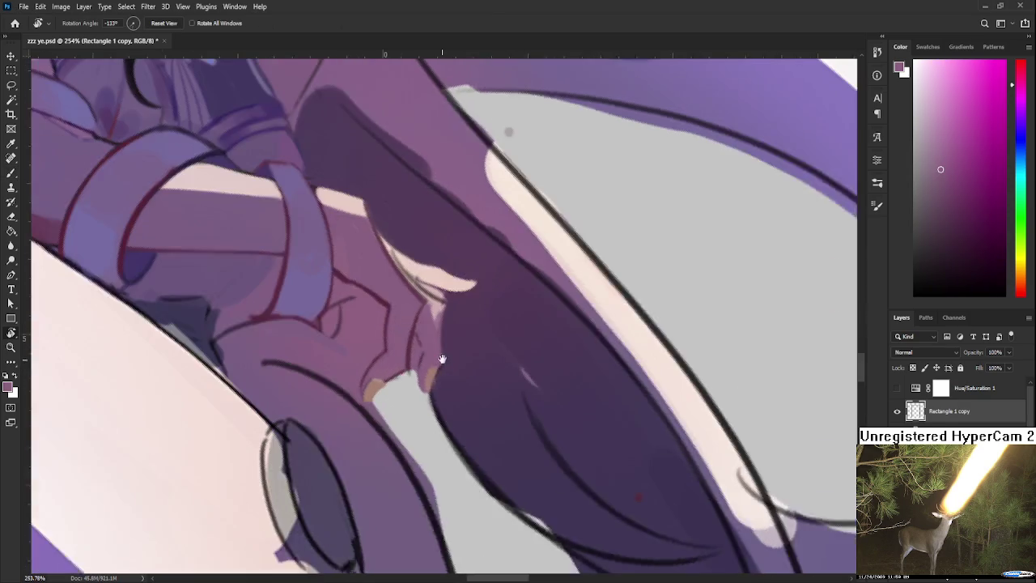
pyautogui.keyDown('alt'); pyautogui.click(416, 395); pyautogui.keyUp('alt')
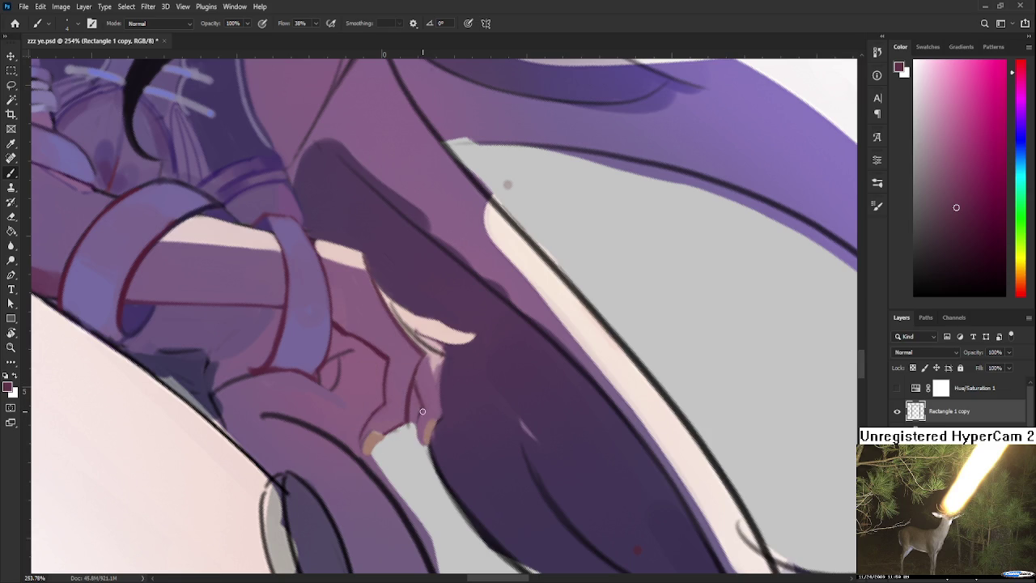
pyautogui.moveTo(419, 410); pyautogui.dragTo(425, 447)
# - Rotate the view from -161° to -120° and sample a lighter pink-purple from the finger
pyautogui.keyDown('alt'); pyautogui.click(425, 406); pyautogui.keyUp('alt')
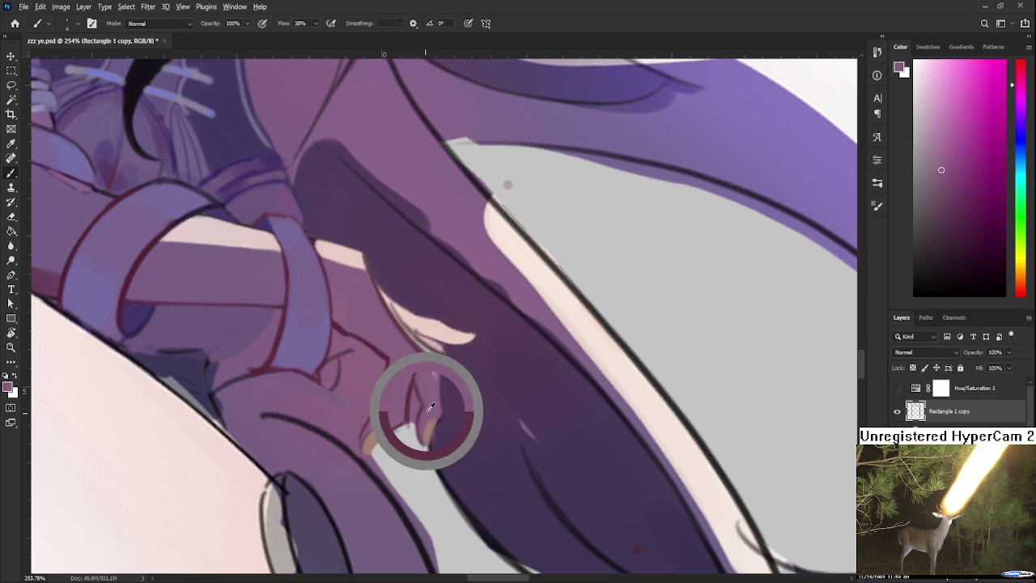
pyautogui.keyDown('alt'); pyautogui.click(452, 364); pyautogui.keyUp('alt')
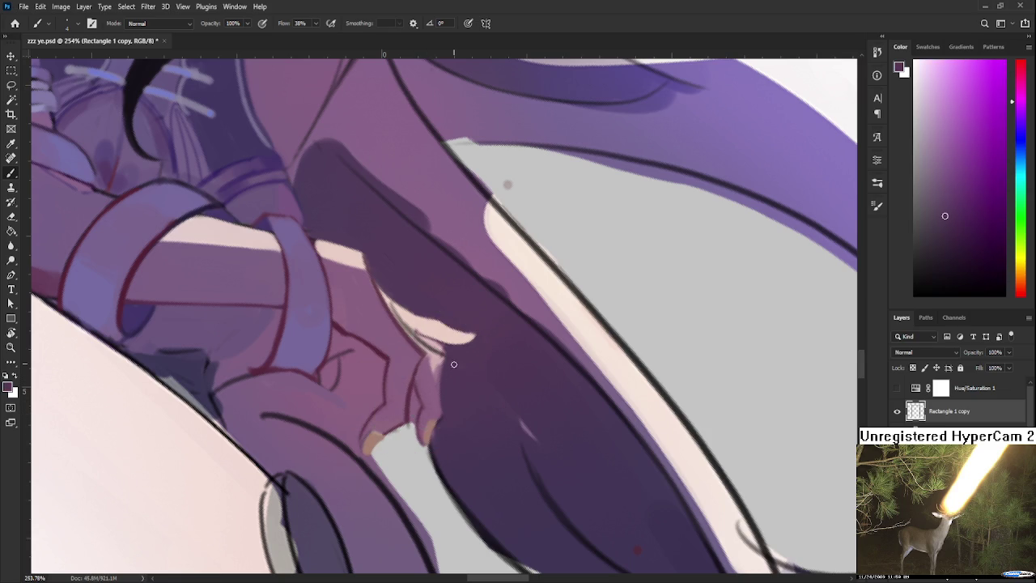
pyautogui.press('r')
pyautogui.moveTo(441, 372)
pyautogui.mouseDown()
pyautogui.moveTo(466, 378)
pyautogui.moveTo(467, 363)
pyautogui.mouseUp()
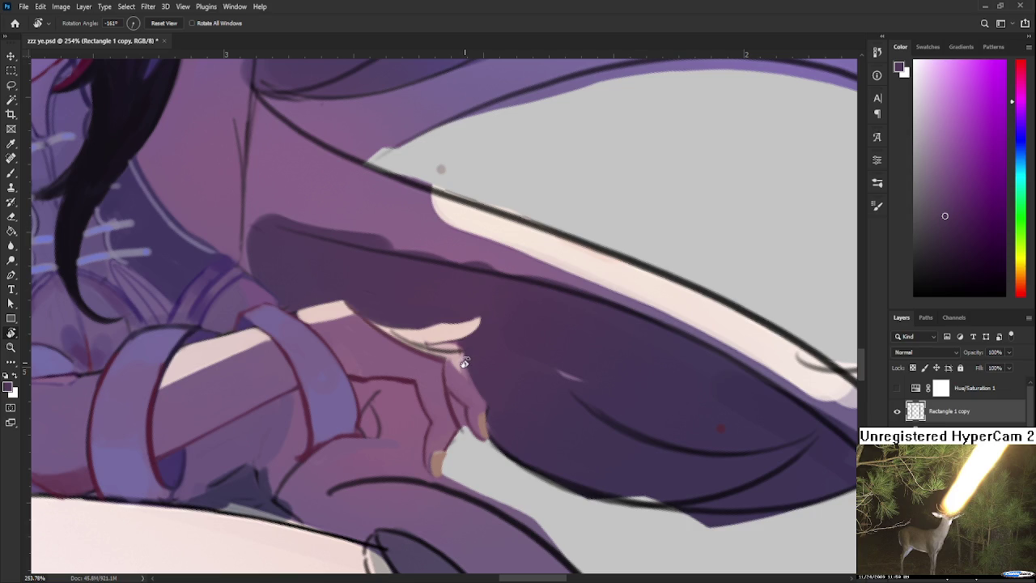
pyautogui.moveTo(471, 358)
pyautogui.mouseDown()
pyautogui.moveTo(442, 405)
pyautogui.moveTo(425, 368)
pyautogui.mouseUp()
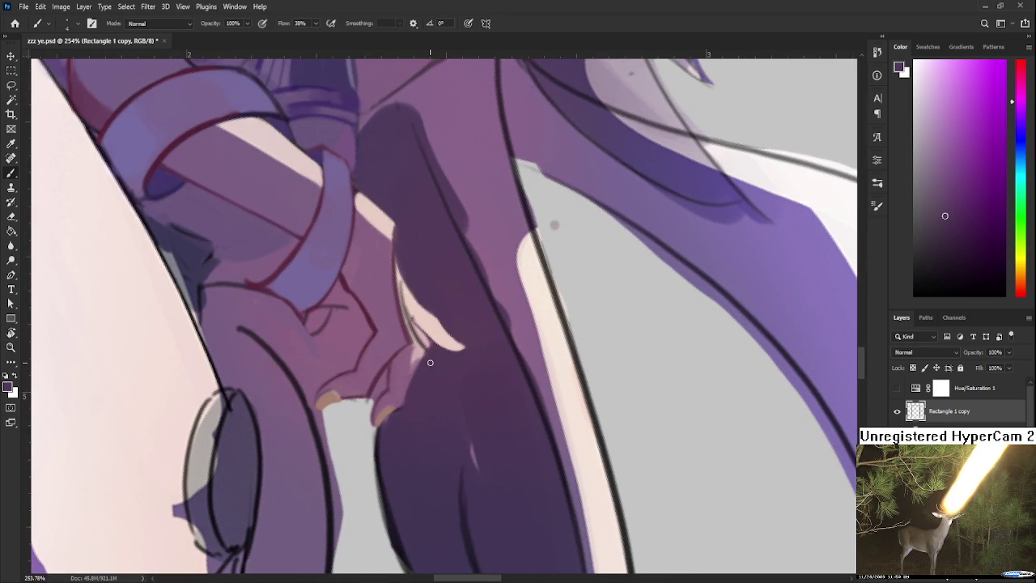
pyautogui.scroll(2, 428, 372)
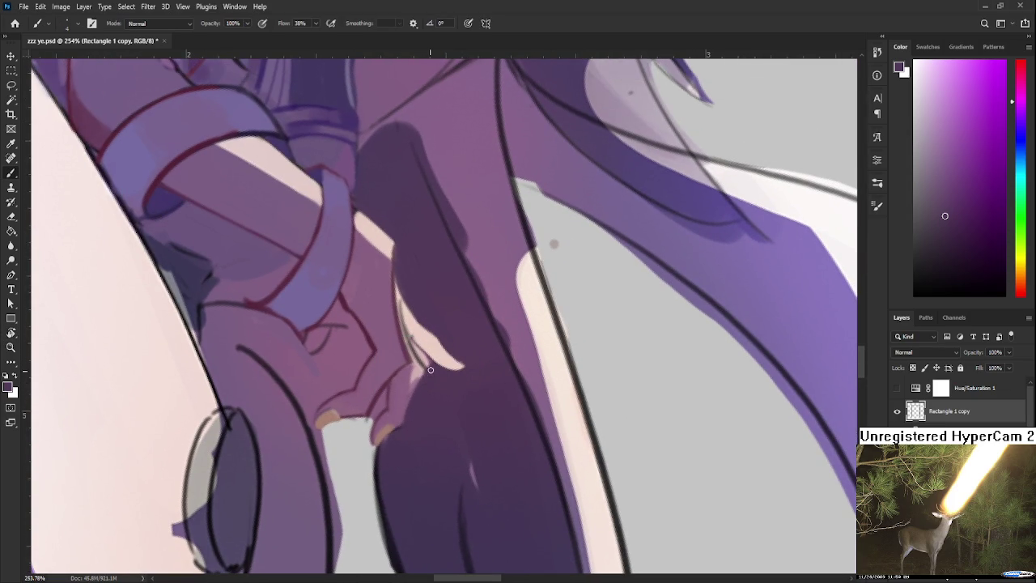
pyautogui.keyDown('alt'); pyautogui.click(409, 394); pyautogui.keyUp('alt')
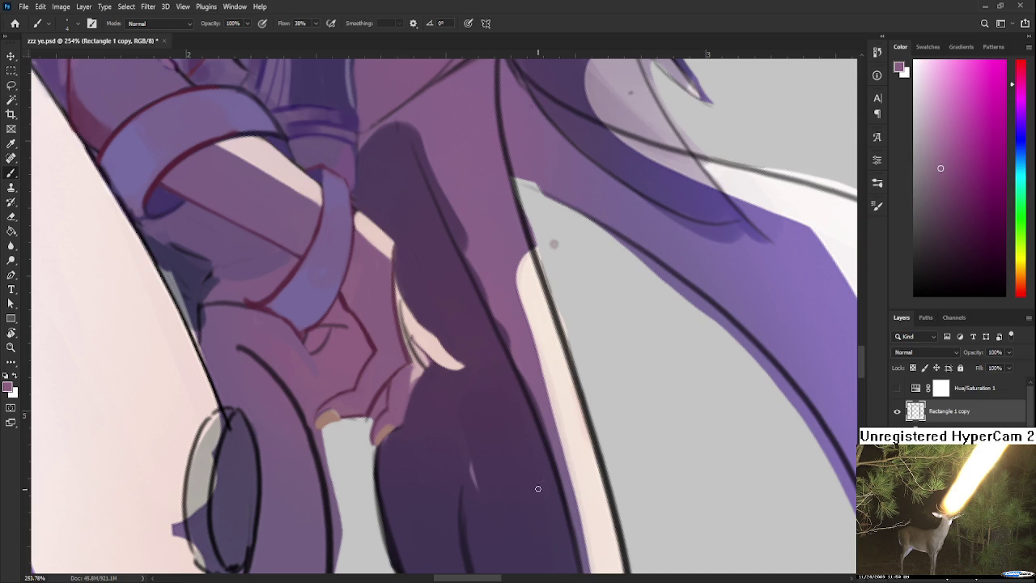
# - Rotate the canvas and sample purple shadow tones to shade the hand gripping the sword
pyautogui.moveTo(524, 414); pyautogui.dragTo(483, 412)
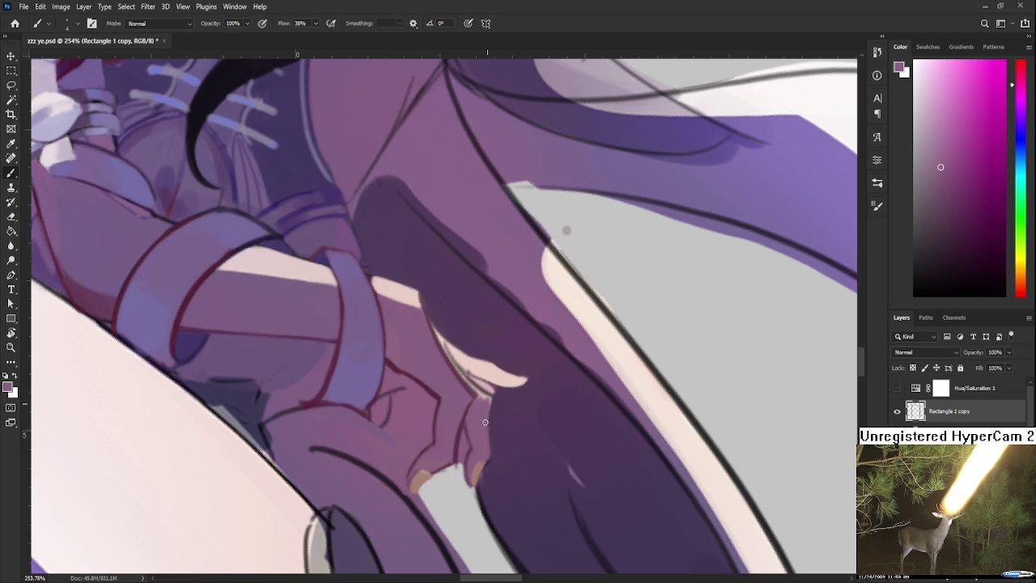
pyautogui.keyDown('alt'); pyautogui.click(482, 395); pyautogui.keyUp('alt')
pyautogui.keyDown('alt'); pyautogui.click(459, 447); pyautogui.keyUp('alt')
pyautogui.press('r')
pyautogui.moveTo(458, 435); pyautogui.dragTo(439, 496)
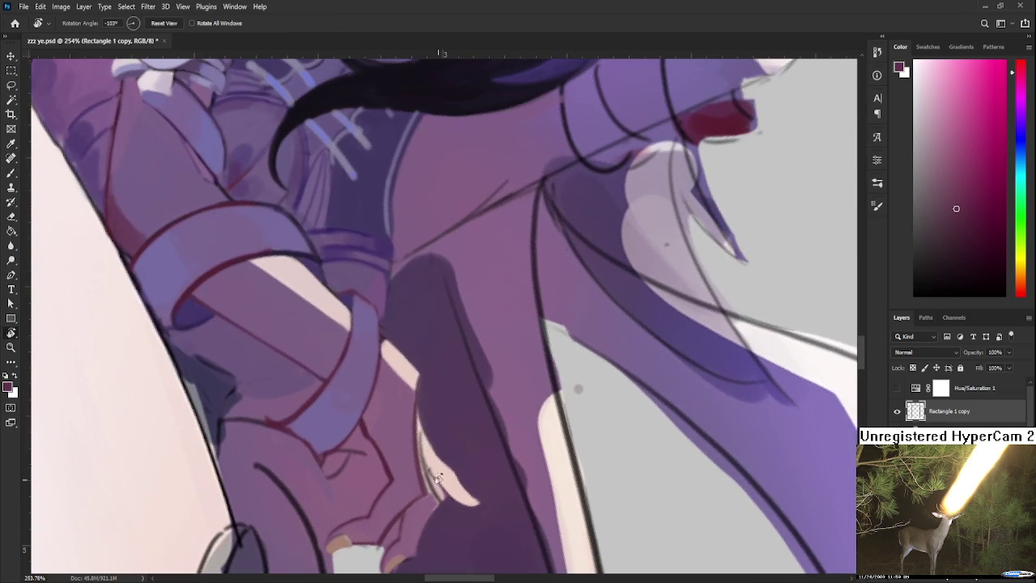
pyautogui.press('b')
pyautogui.keyDown('alt'); pyautogui.click(432, 494); pyautogui.keyUp('alt')
pyautogui.keyDown('alt'); pyautogui.click(421, 489); pyautogui.keyUp('alt')
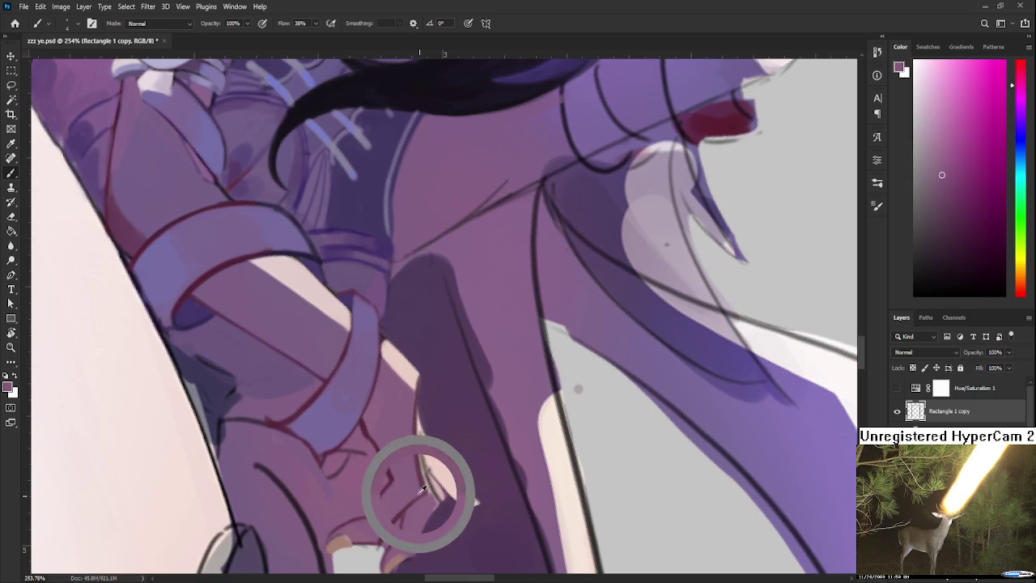
pyautogui.moveTo(421, 489); pyautogui.dragTo(370, 501)
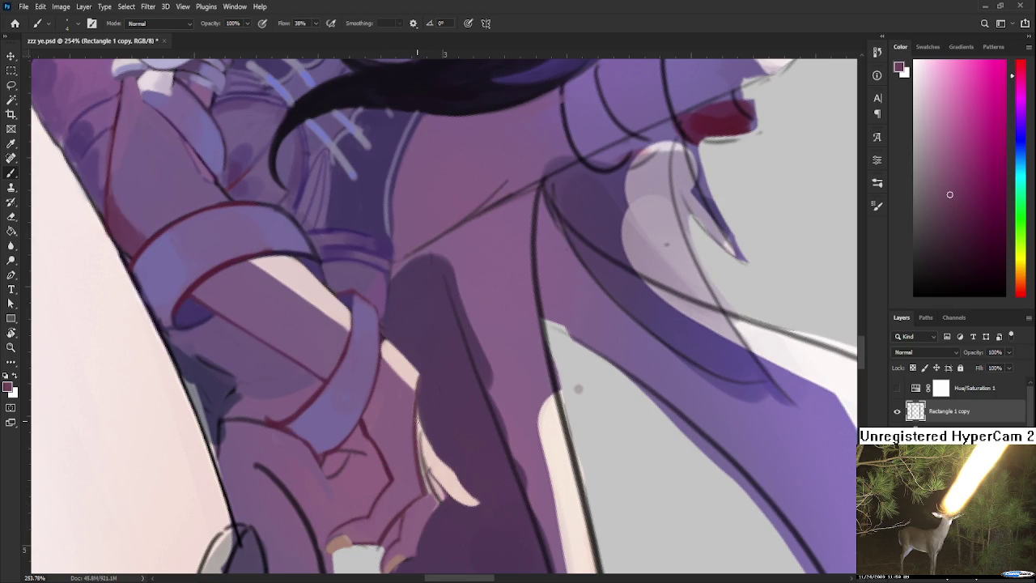
# - Paint the grip edge with light pink highlight and muted purple-pink tones from the hand
pyautogui.keyDown('alt'); pyautogui.click(424, 445); pyautogui.keyUp('alt')
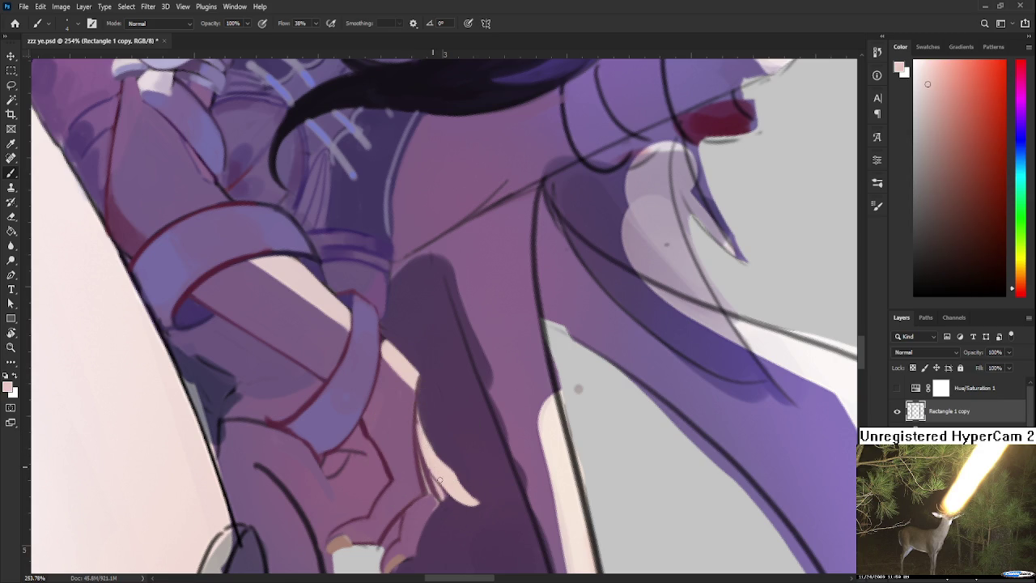
pyautogui.keyDown('alt'); pyautogui.click(429, 485); pyautogui.keyUp('alt')
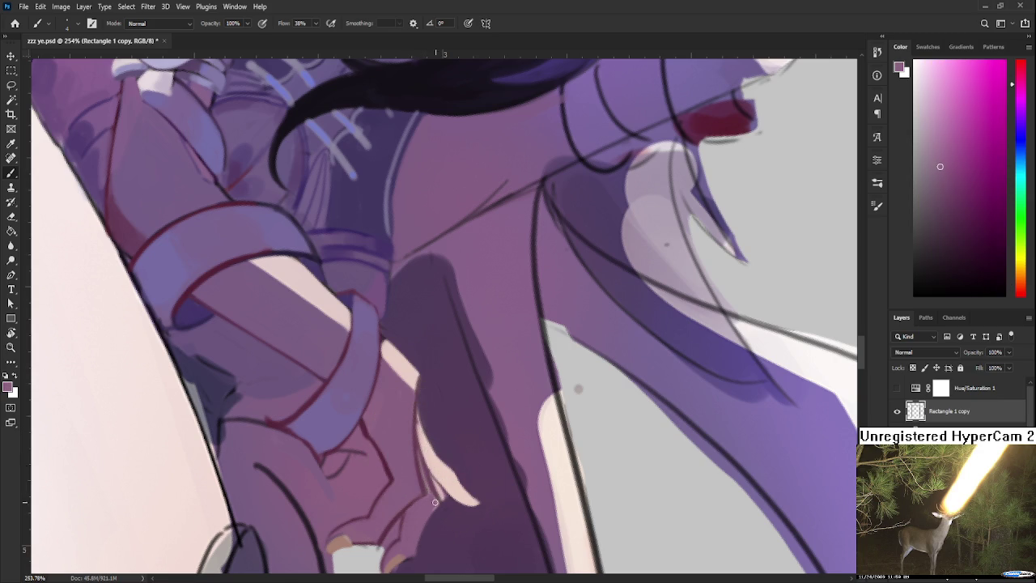
pyautogui.keyDown('alt'); pyautogui.click(418, 441); pyautogui.keyUp('alt')
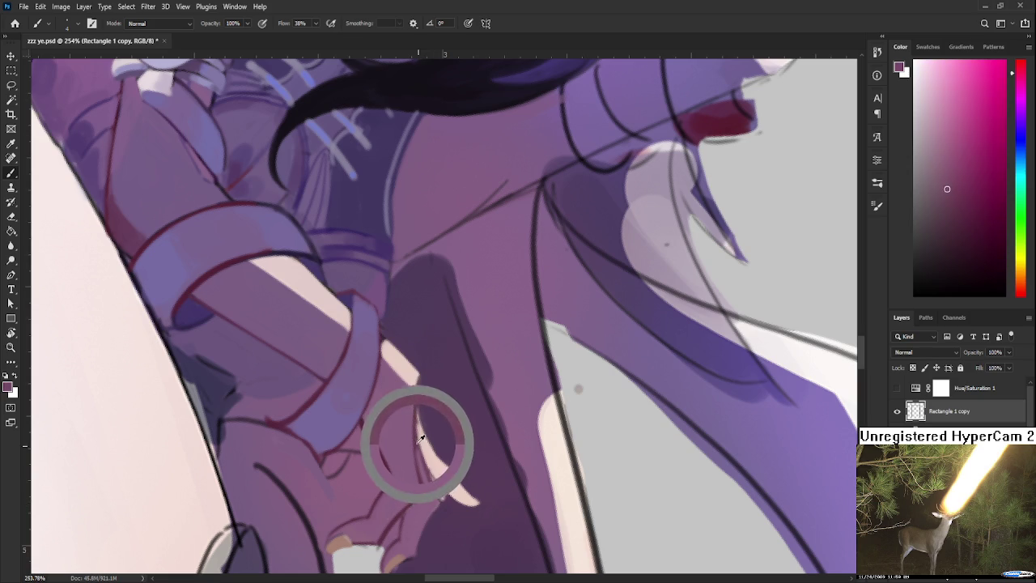
pyautogui.keyDown('alt'); pyautogui.click(431, 494); pyautogui.keyUp('alt')
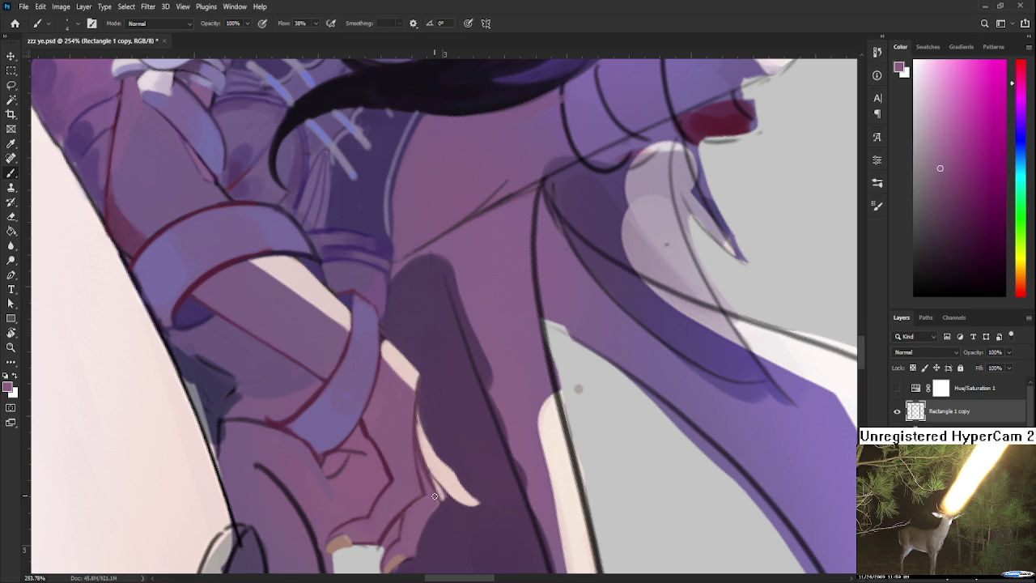
pyautogui.keyDown('alt'); pyautogui.click(447, 502); pyautogui.keyUp('alt')
pyautogui.keyDown('alt'); pyautogui.click(422, 455); pyautogui.keyUp('alt')
pyautogui.moveTo(435, 500); pyautogui.dragTo(436, 425)
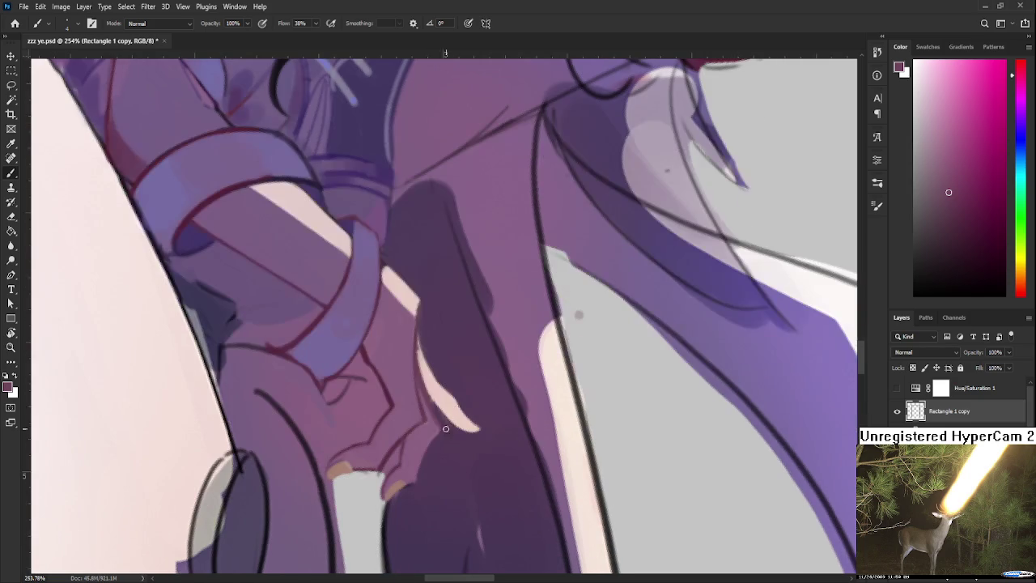
pyautogui.keyDown('alt'); pyautogui.click(428, 469); pyautogui.keyUp('alt')
# - Rotate the view and apply light pink to clean the highlight along the grip's edge
pyautogui.press('r')
pyautogui.moveTo(450, 427)
pyautogui.mouseDown()
pyautogui.moveTo(500, 347)
pyautogui.moveTo(493, 338)
pyautogui.moveTo(488, 397)
pyautogui.moveTo(359, 356)
pyautogui.moveTo(380, 420)
pyautogui.mouseUp()
pyautogui.keyDown('alt'); pyautogui.click(366, 414); pyautogui.keyUp('alt')
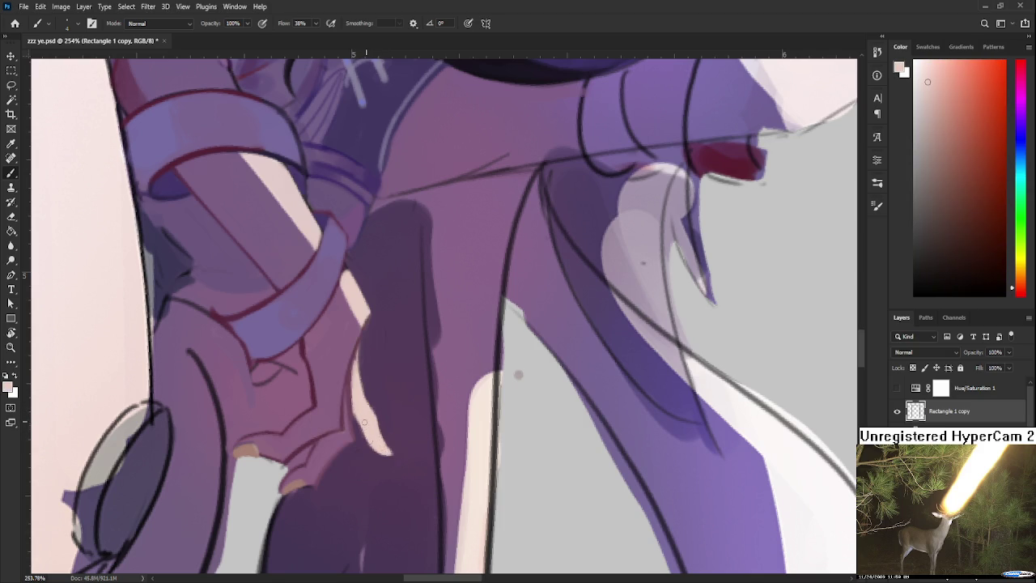
pyautogui.press('r')
pyautogui.moveTo(397, 488)
pyautogui.mouseDown()
pyautogui.moveTo(526, 365)
pyautogui.moveTo(521, 342)
pyautogui.mouseUp()
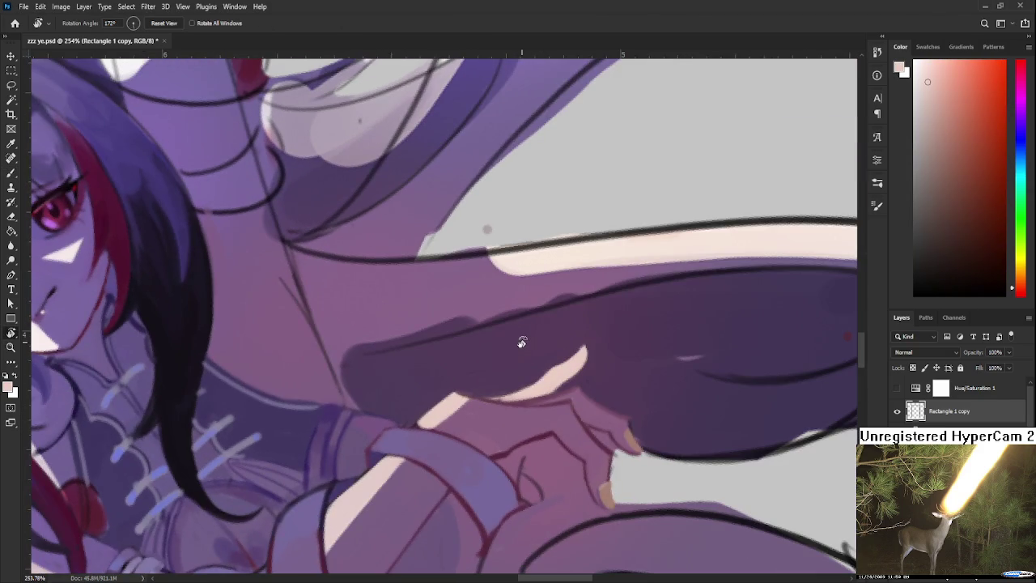
# - Zoom out to check the figure, zoom back to 307%, and rotate the hand upright
pyautogui.scroll(-3, 520, 267)
pyautogui.scroll(-3, 512, 295)
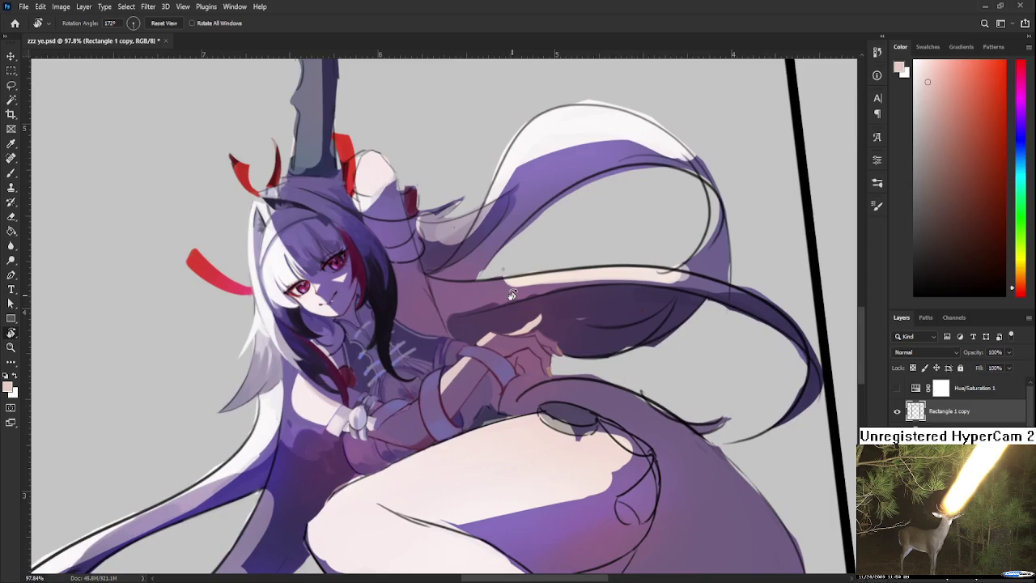
pyautogui.hscroll(3, 437, 304)
pyautogui.hscroll(3, 368, 312)
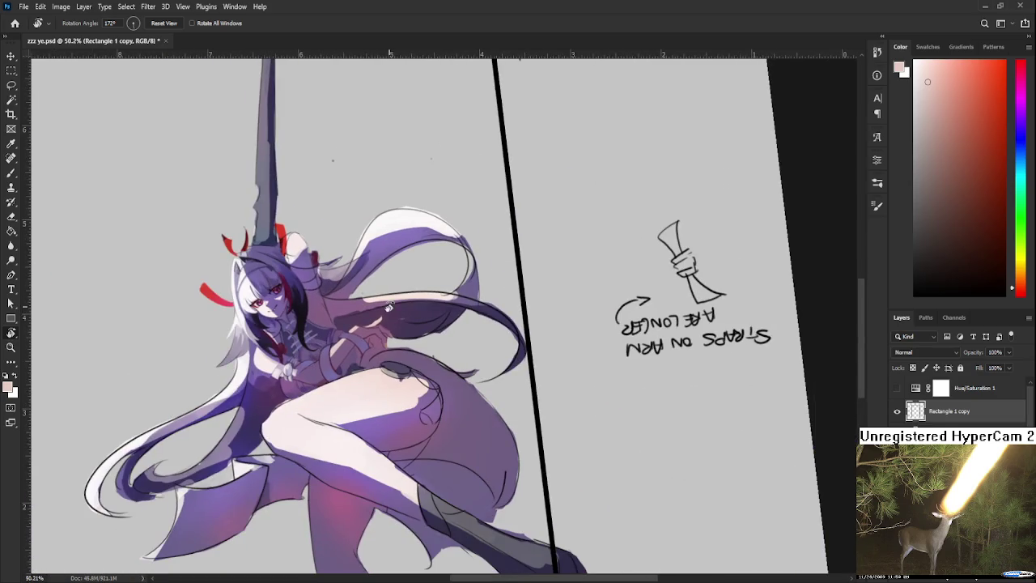
pyautogui.scroll(2, 369, 312)
pyautogui.scroll(2, 357, 332)
pyautogui.scroll(2, 346, 351)
pyautogui.moveTo(474, 421); pyautogui.dragTo(356, 435)
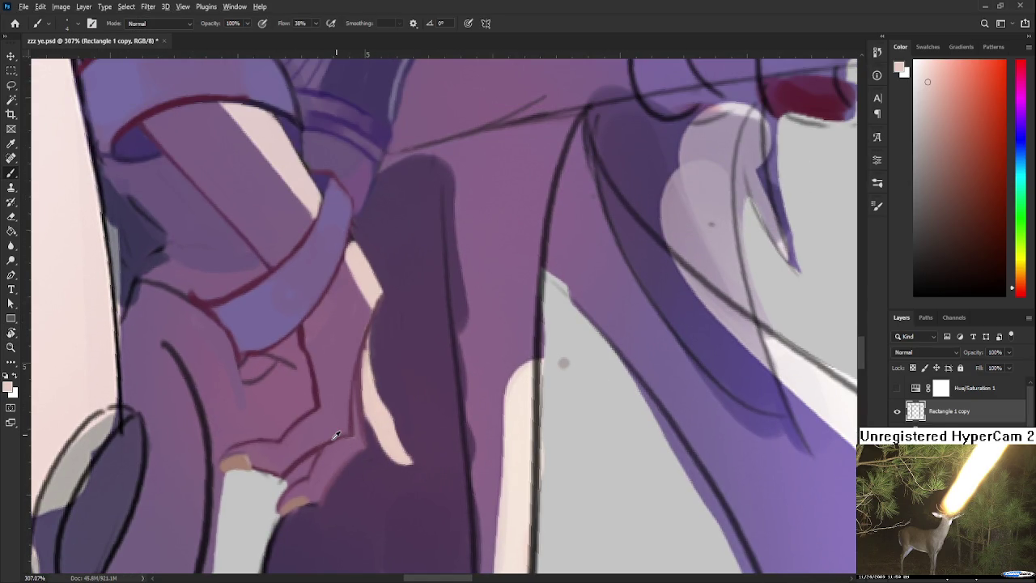
pyautogui.keyDown('alt'); pyautogui.click(313, 451); pyautogui.keyUp('alt')
pyautogui.moveTo(313, 450)
pyautogui.mouseDown()
pyautogui.moveTo(390, 468)
pyautogui.moveTo(351, 416)
pyautogui.mouseUp()
# - Sample several pink and purple shades from the hand and reorient the view for painting
pyautogui.press('b')
pyautogui.keyDown('alt'); pyautogui.click(349, 414); pyautogui.keyUp('alt')
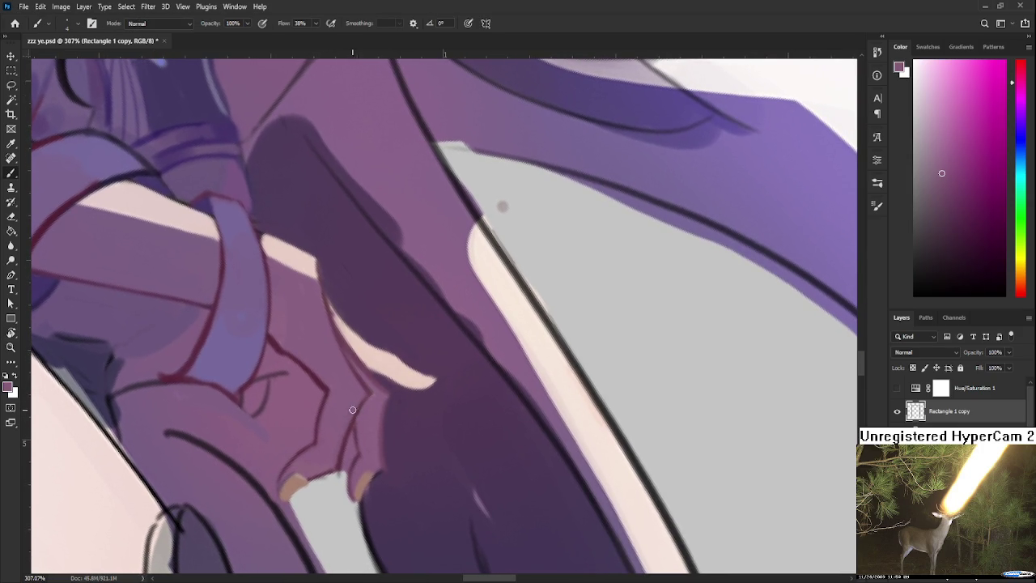
pyautogui.keyDown('alt'); pyautogui.click(315, 399); pyautogui.keyUp('alt')
pyautogui.keyDown('alt'); pyautogui.click(325, 387); pyautogui.keyUp('alt')
pyautogui.keyDown('alt'); pyautogui.click(332, 397); pyautogui.keyUp('alt')
pyautogui.keyDown('alt'); pyautogui.click(323, 381); pyautogui.keyUp('alt')
pyautogui.press('r')
pyautogui.moveTo(335, 388)
pyautogui.mouseDown()
pyautogui.moveTo(382, 464)
pyautogui.moveTo(335, 427)
pyautogui.mouseUp()
pyautogui.press('b')
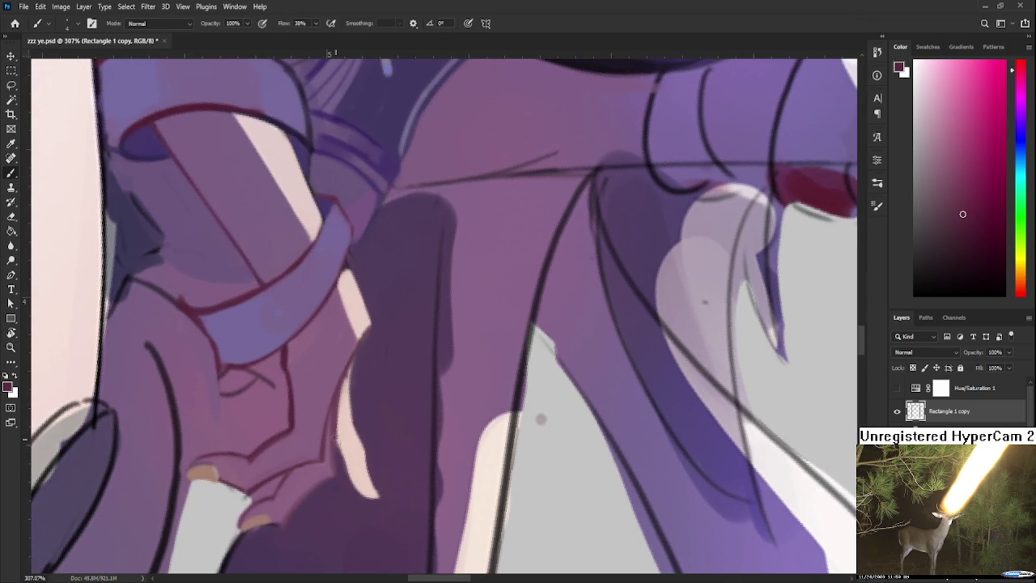
# - Reshape the pale highlight with purple and light pink, smoothing the knuckles in dark magenta
pyautogui.moveTo(348, 452)
pyautogui.mouseDown()
pyautogui.moveTo(375, 483)
pyautogui.moveTo(364, 486)
pyautogui.mouseUp()
pyautogui.keyDown('alt'); pyautogui.click(375, 482); pyautogui.keyUp('alt')
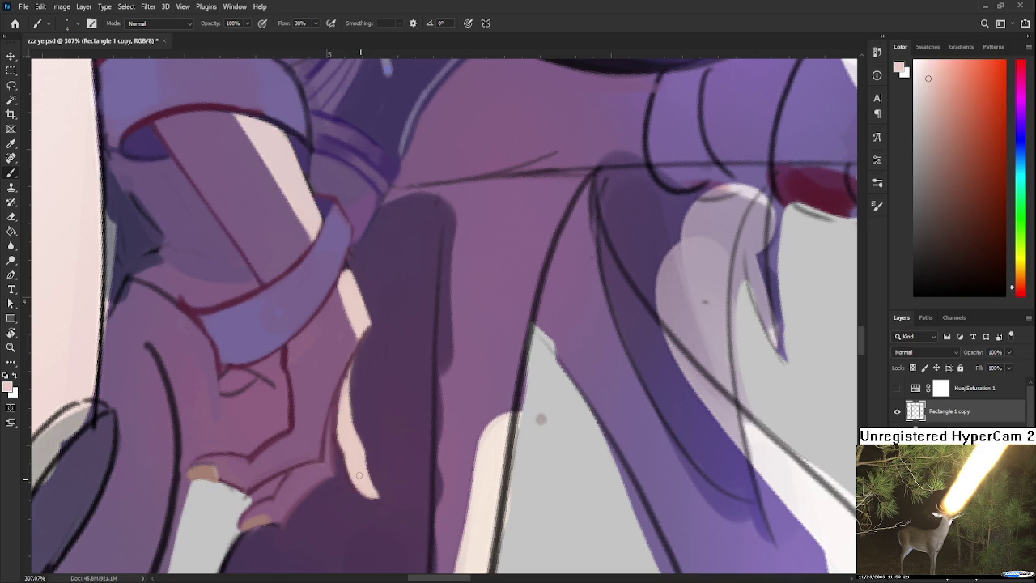
pyautogui.keyDown('alt'); pyautogui.click(324, 428); pyautogui.keyUp('alt')
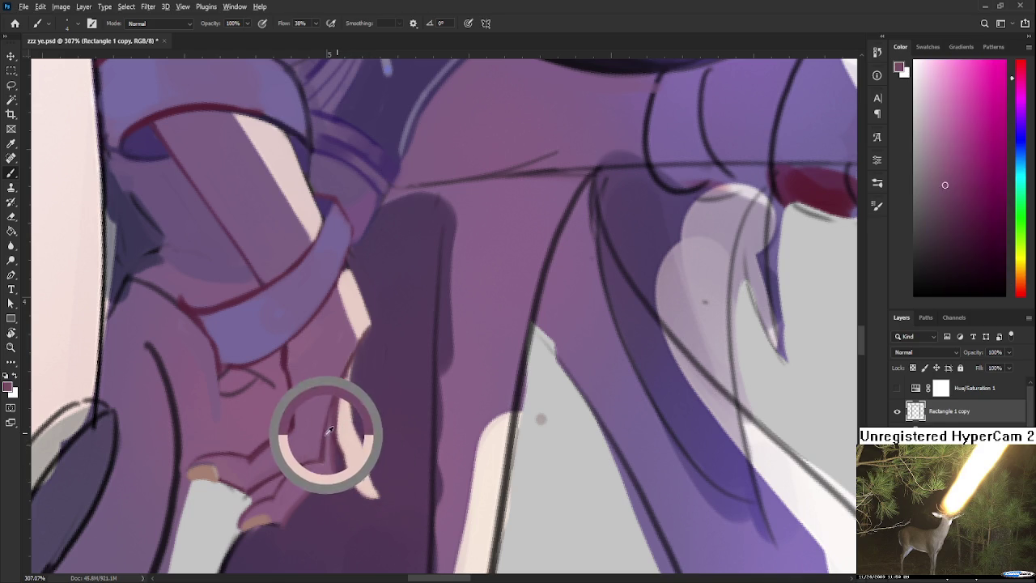
pyautogui.keyDown('alt'); pyautogui.click(289, 352); pyautogui.keyUp('alt')
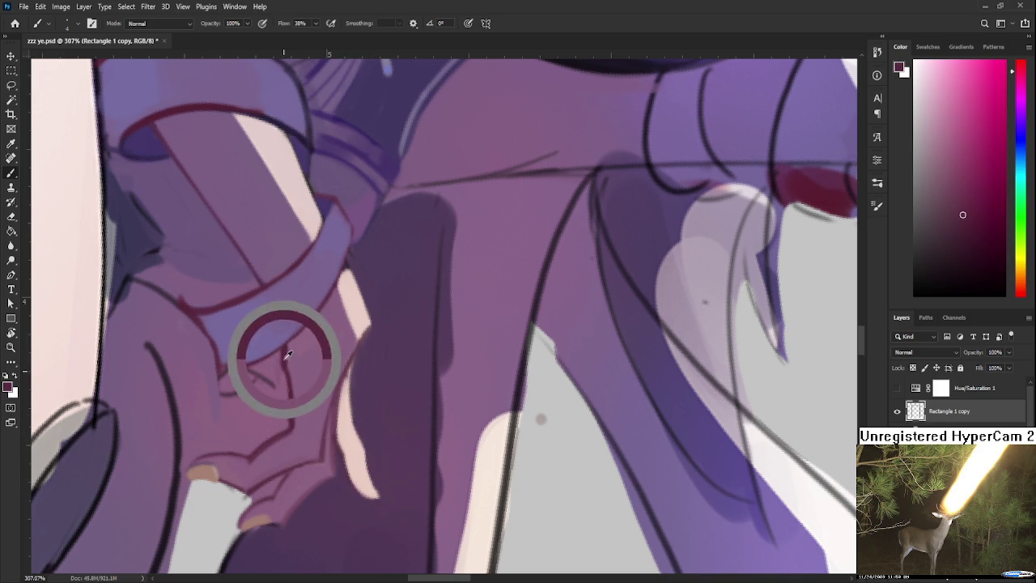
pyautogui.keyDown('alt'); pyautogui.click(348, 394); pyautogui.keyUp('alt')
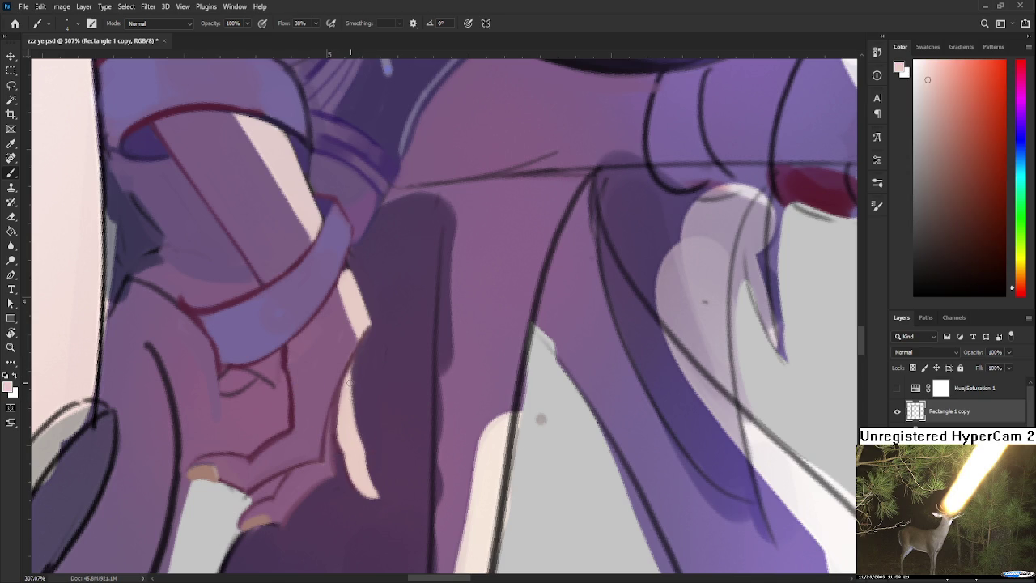
pyautogui.press('r')
pyautogui.moveTo(349, 378); pyautogui.dragTo(368, 492)
pyautogui.keyDown('alt'); pyautogui.click(364, 489); pyautogui.keyUp('alt')
pyautogui.moveTo(496, 370)
pyautogui.mouseDown()
pyautogui.moveTo(437, 409)
pyautogui.moveTo(421, 341)
pyautogui.mouseUp()
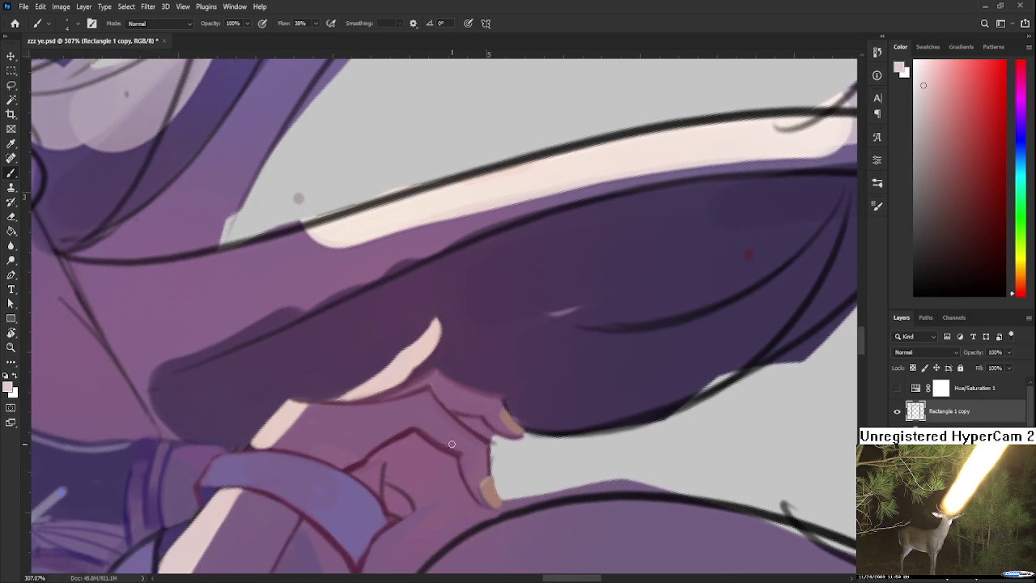
pyautogui.keyDown('alt'); pyautogui.click(489, 469); pyautogui.keyUp('alt')
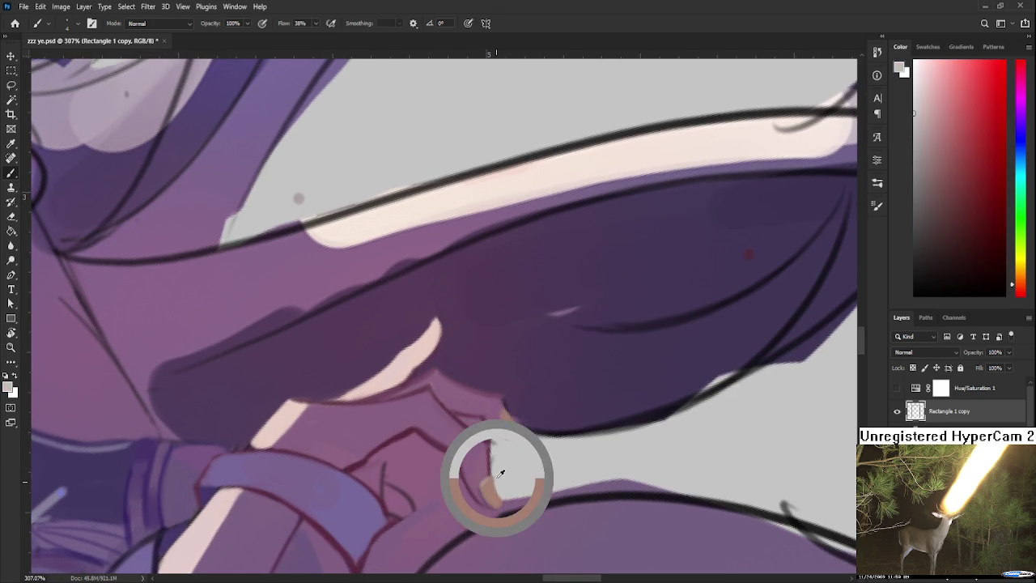
pyautogui.press('e')
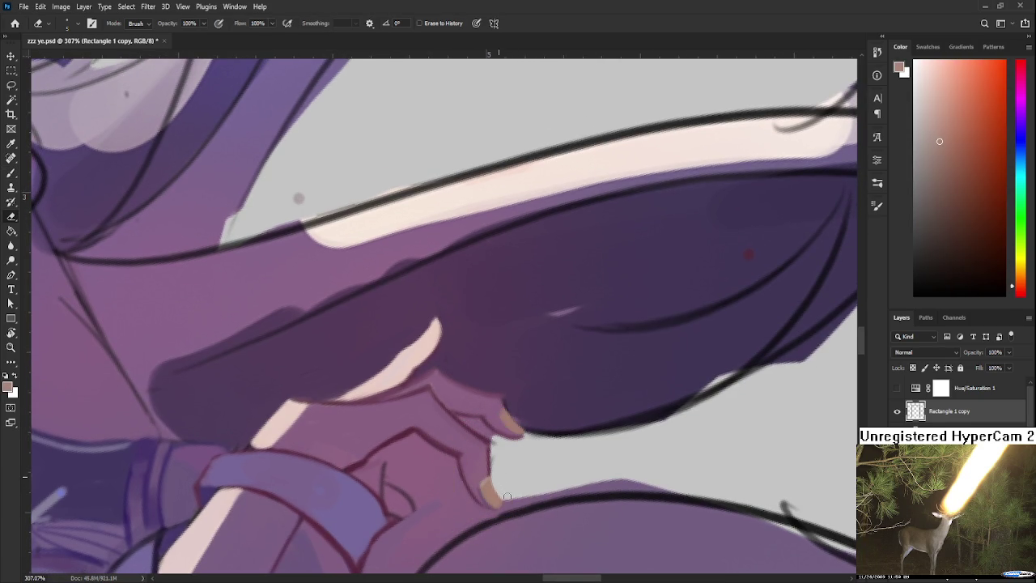
pyautogui.press('b')
pyautogui.keyDown('alt'); pyautogui.click(486, 493); pyautogui.keyUp('alt')
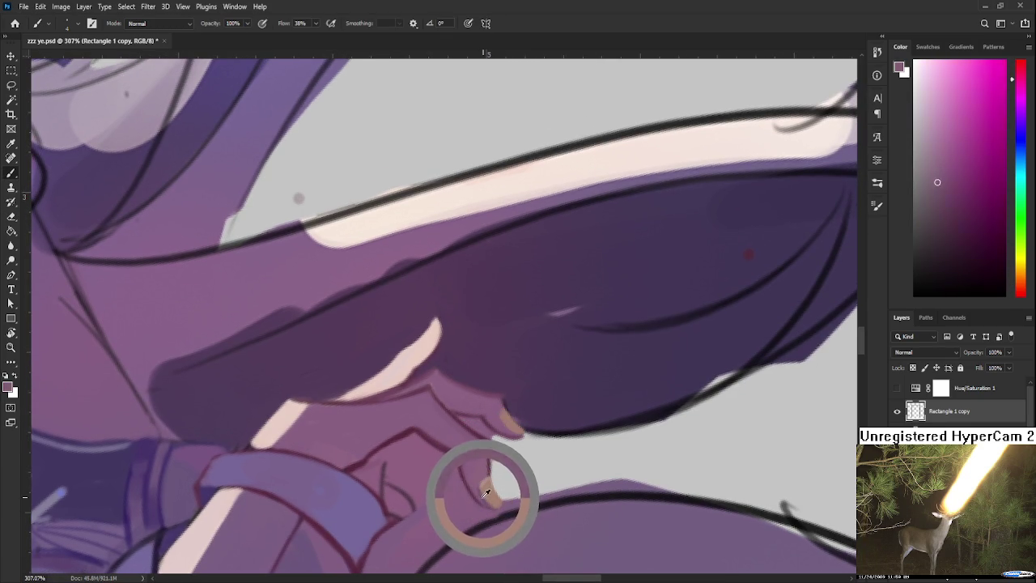
pyautogui.moveTo(486, 494); pyautogui.dragTo(213, 502)
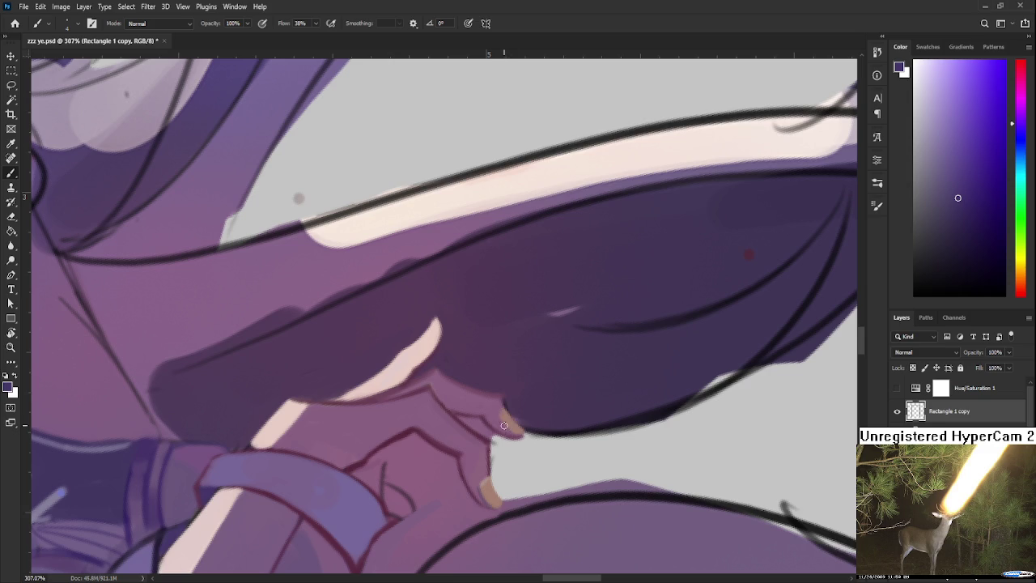
pyautogui.moveTo(504, 426); pyautogui.dragTo(518, 420)
pyautogui.click(1021, 262)
pyautogui.moveTo(967, 164); pyautogui.dragTo(987, 87)
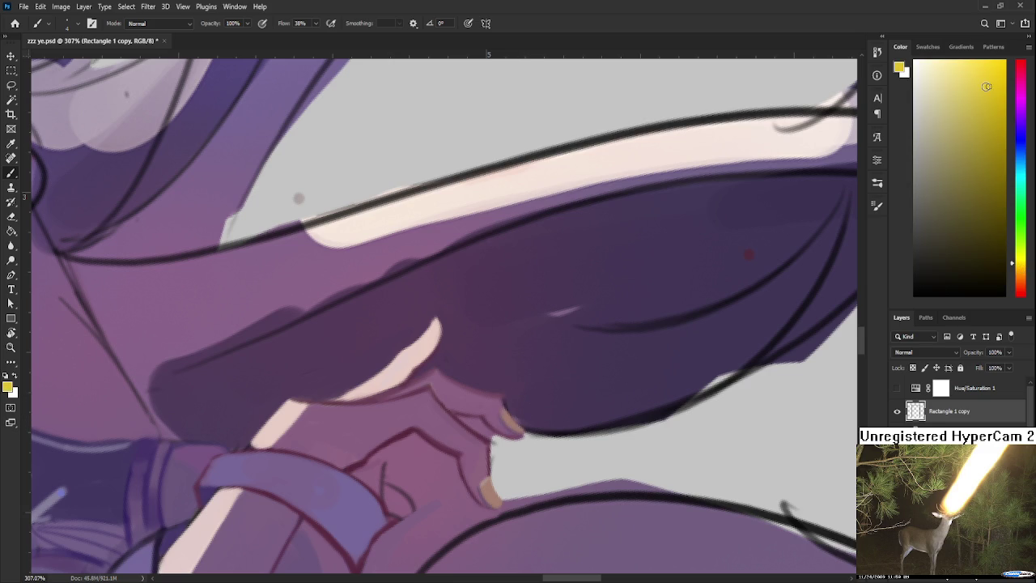
pyautogui.moveTo(435, 321); pyautogui.dragTo(419, 340)
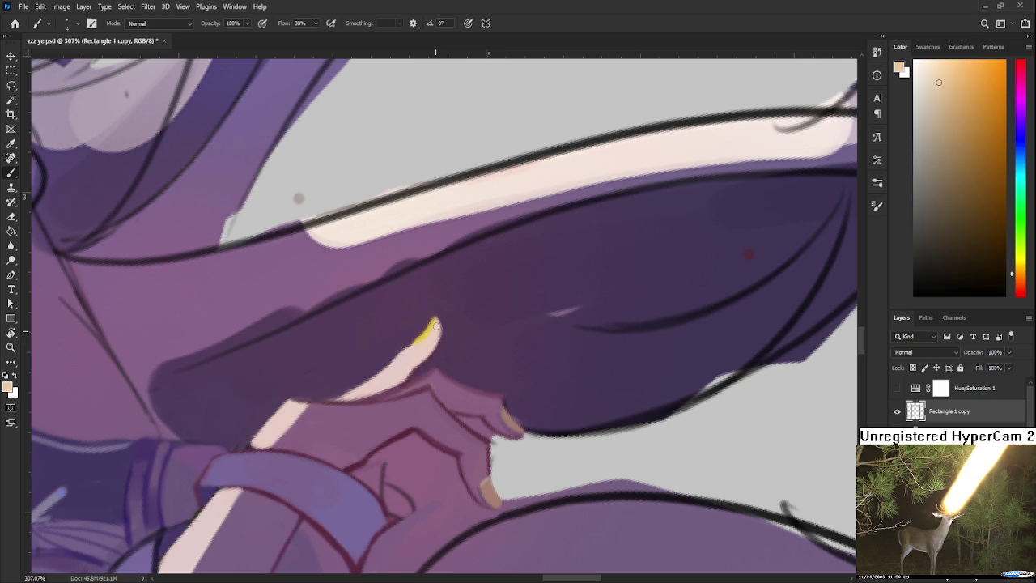
pyautogui.keyDown('alt'); pyautogui.click(435, 323); pyautogui.keyUp('alt')
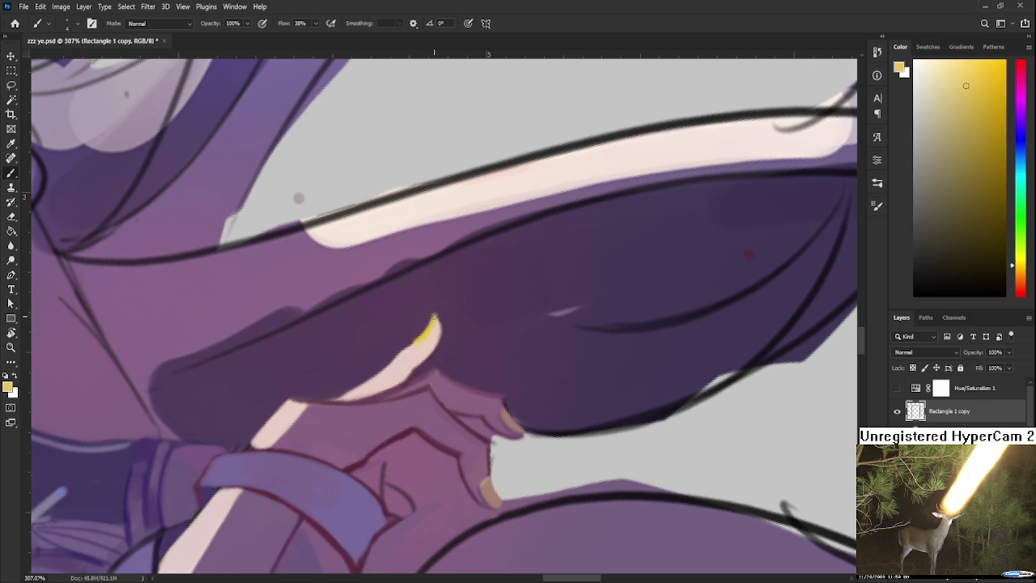
pyautogui.keyDown('alt'); pyautogui.click(424, 335); pyautogui.keyUp('alt')
pyautogui.keyDown('alt'); pyautogui.click(433, 324); pyautogui.keyUp('alt')
pyautogui.moveTo(434, 323)
pyautogui.mouseDown()
pyautogui.moveTo(422, 337)
pyautogui.moveTo(454, 382)
pyautogui.moveTo(384, 474)
pyautogui.moveTo(197, 475)
pyautogui.mouseUp()
pyautogui.keyDown('alt'); pyautogui.click(426, 341); pyautogui.keyUp('alt')
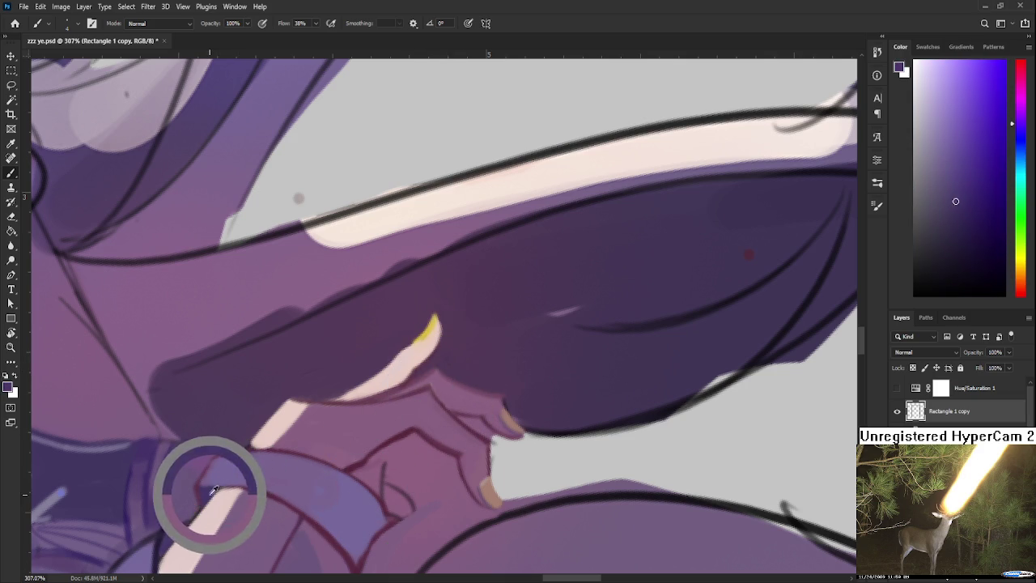
pyautogui.keyDown('alt'); pyautogui.click(434, 335); pyautogui.keyUp('alt')
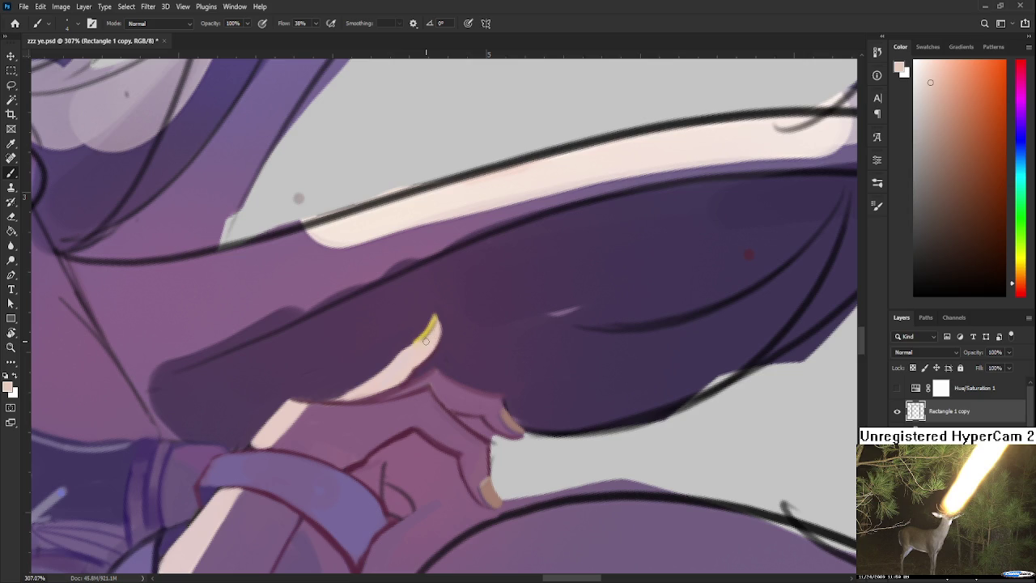
pyautogui.scroll(-3, 426, 341)
pyautogui.click(1019, 142)
pyautogui.click(981, 93)
pyautogui.press('r')
pyautogui.moveTo(469, 355)
pyautogui.mouseDown()
pyautogui.moveTo(396, 368)
pyautogui.moveTo(440, 386)
pyautogui.mouseUp()
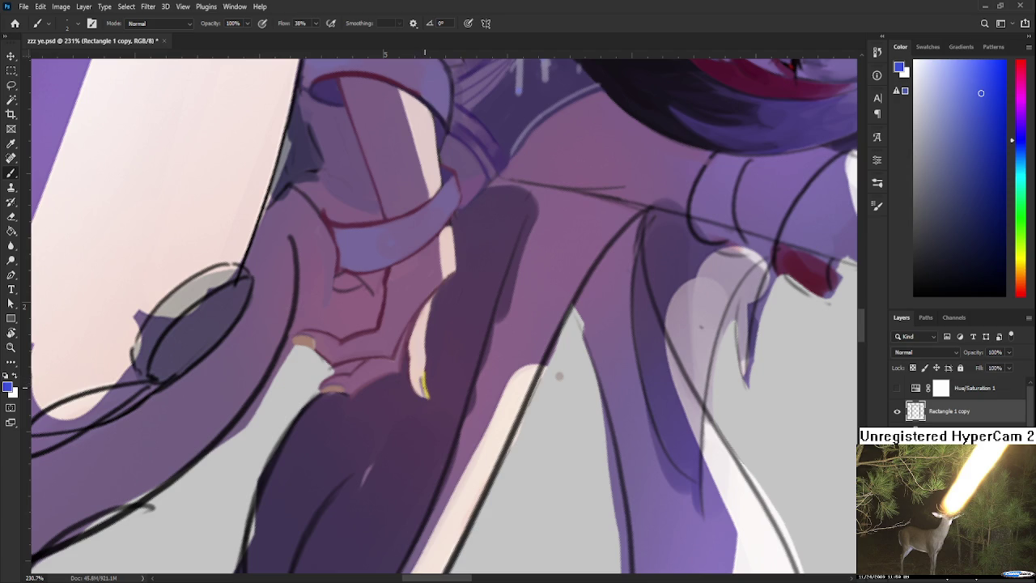
# - Sample pale pink and dark purple and rotate the canvas to about -166 degrees
pyautogui.keyDown('alt'); pyautogui.click(422, 369); pyautogui.keyUp('alt')
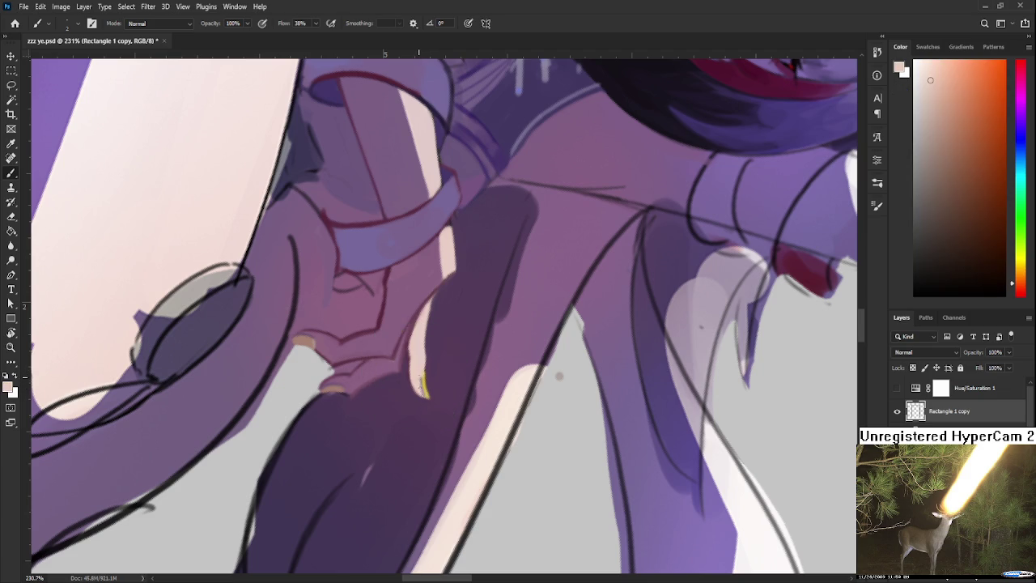
pyautogui.press('r')
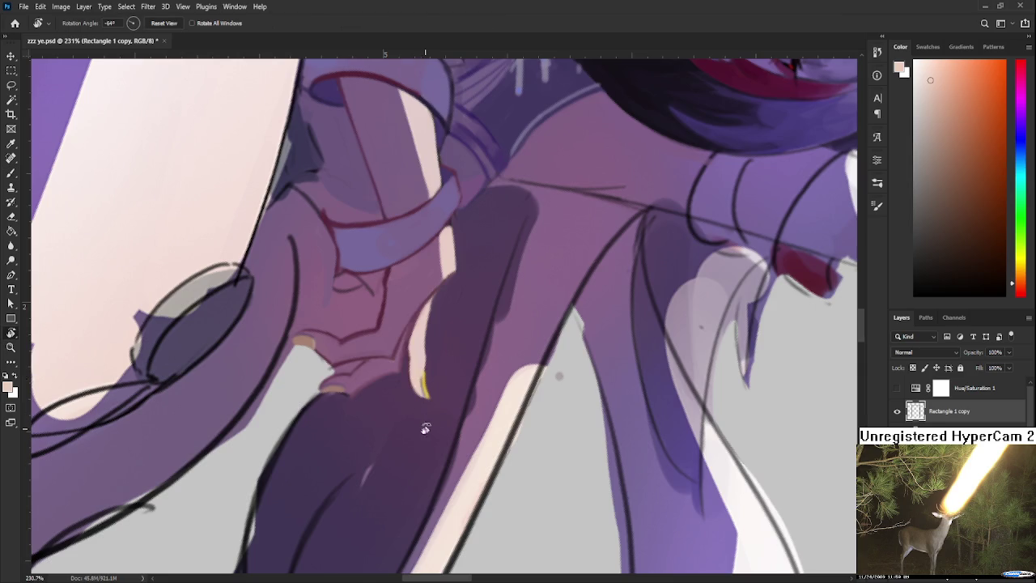
pyautogui.moveTo(421, 376); pyautogui.dragTo(535, 356)
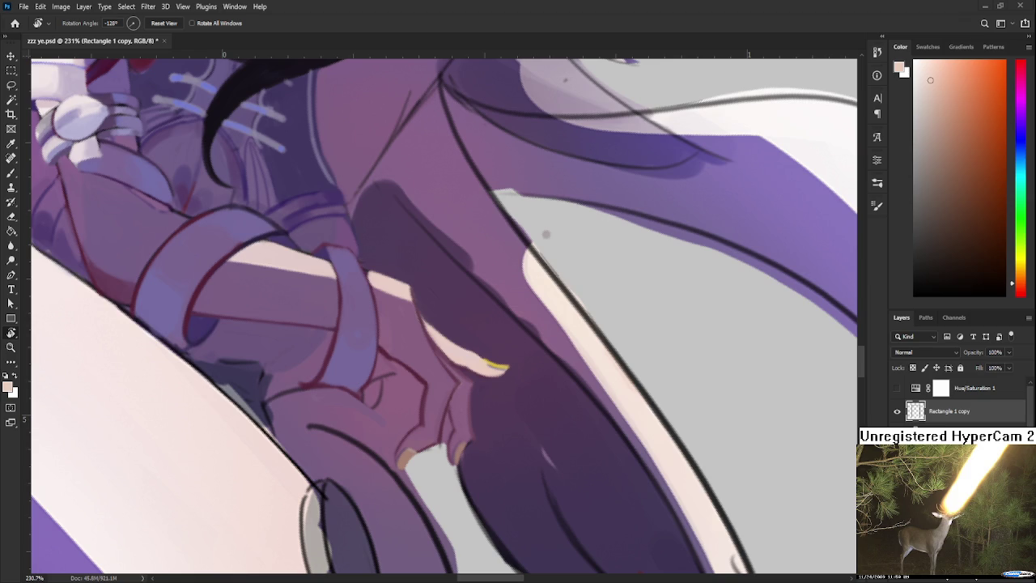
pyautogui.moveTo(514, 377); pyautogui.dragTo(406, 390)
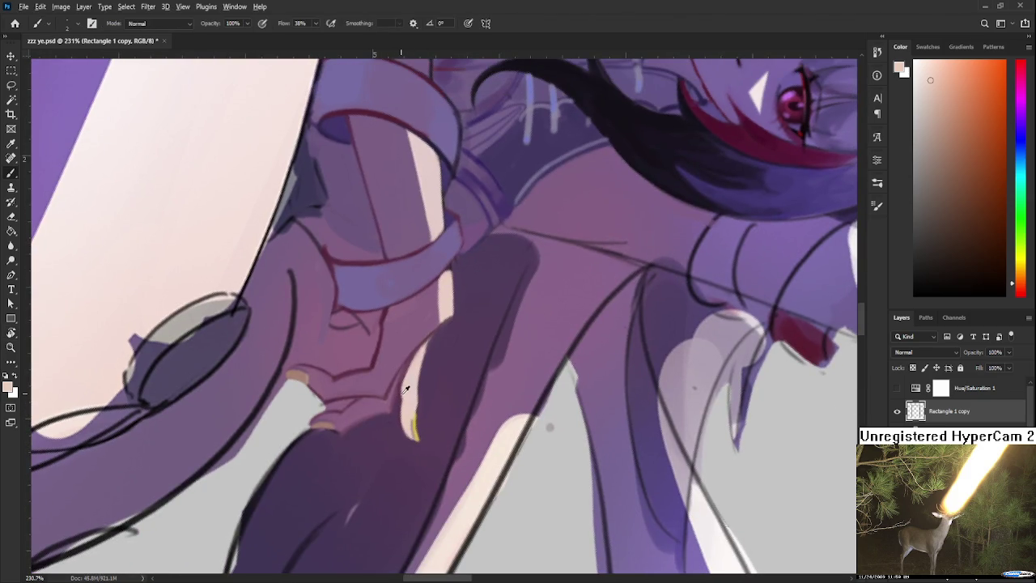
pyautogui.keyDown('alt'); pyautogui.click(406, 390); pyautogui.keyUp('alt')
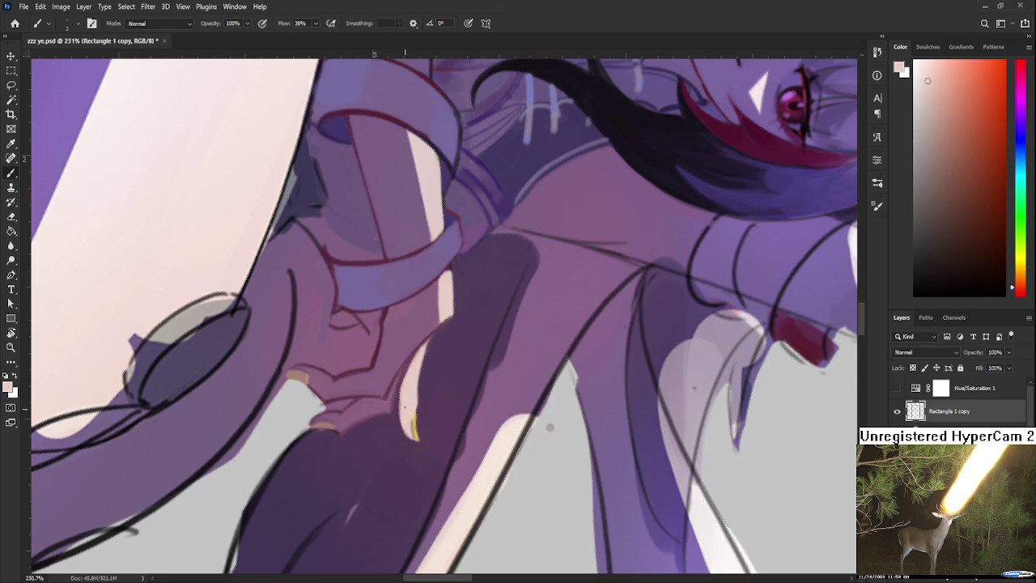
pyautogui.keyDown('alt'); pyautogui.click(399, 431); pyautogui.keyUp('alt')
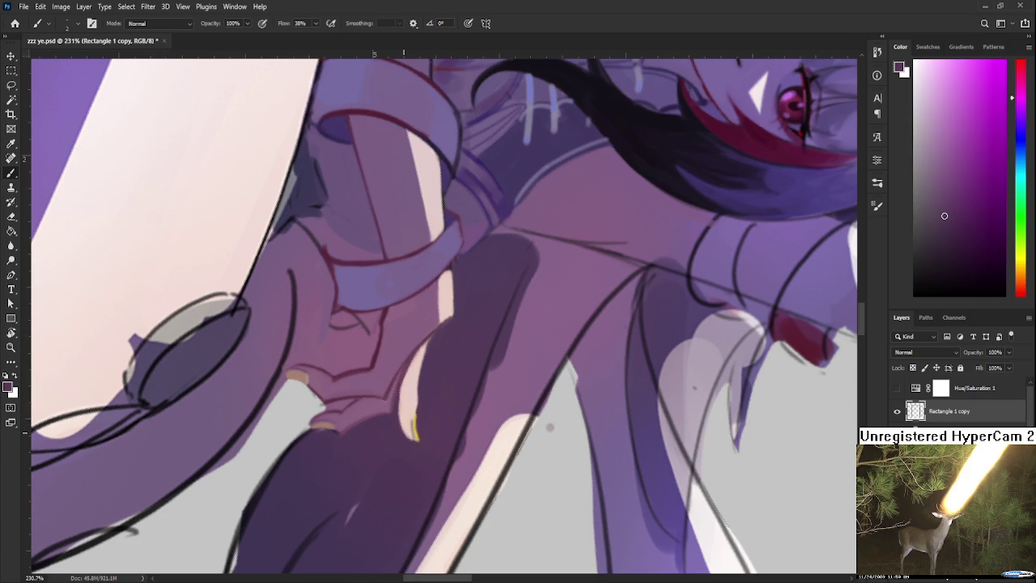
pyautogui.press('r')
pyautogui.moveTo(409, 478)
pyautogui.mouseDown()
pyautogui.moveTo(510, 299)
pyautogui.moveTo(448, 328)
pyautogui.mouseUp()
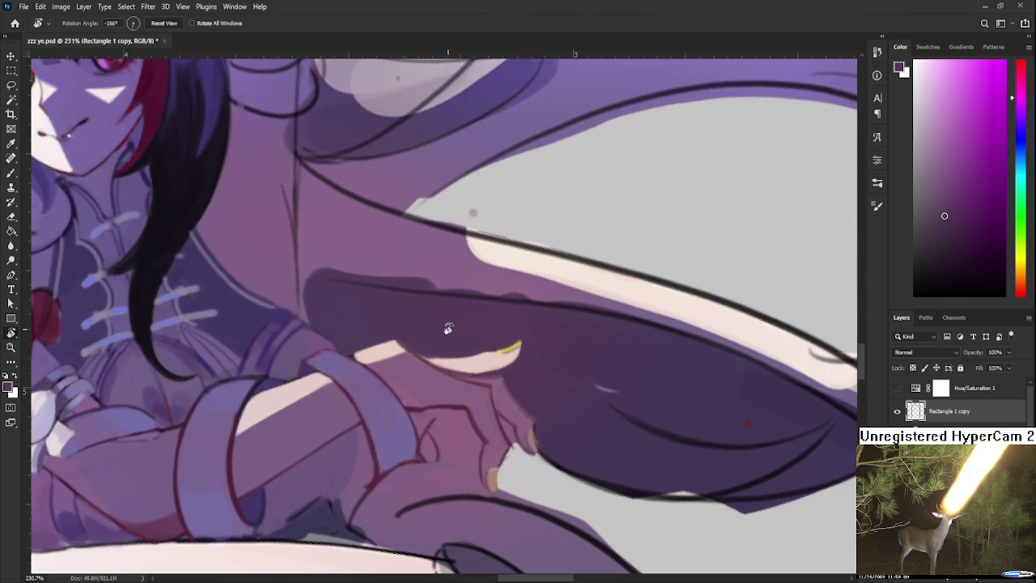
# - Zoom out and back in, then rotate the canvas to view the torso
pyautogui.scroll(-3, 448, 329)
pyautogui.scroll(-2, 447, 329)
pyautogui.scroll(-2, 444, 325)
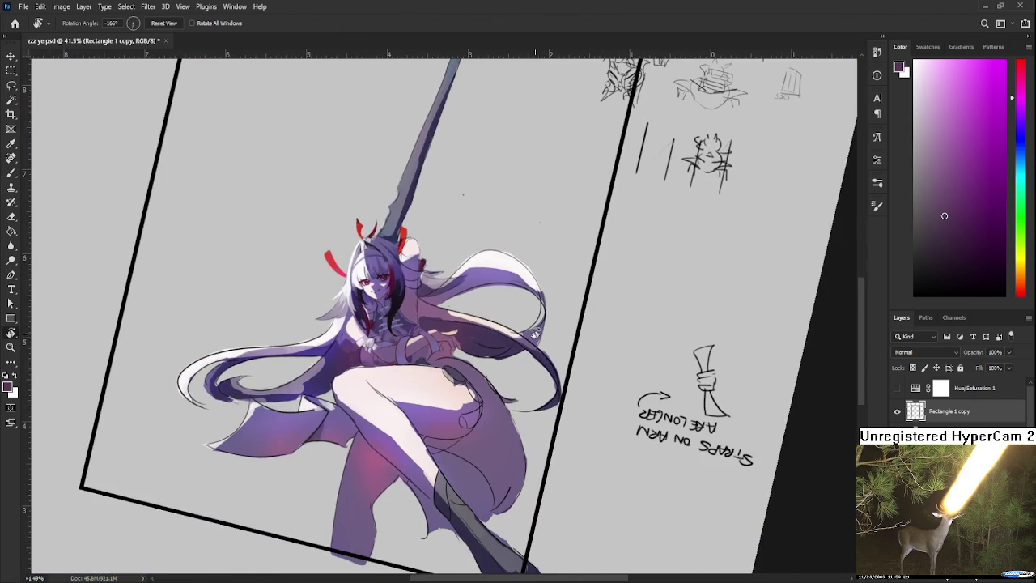
pyautogui.scroll(2, 417, 301)
pyautogui.scroll(2, 415, 297)
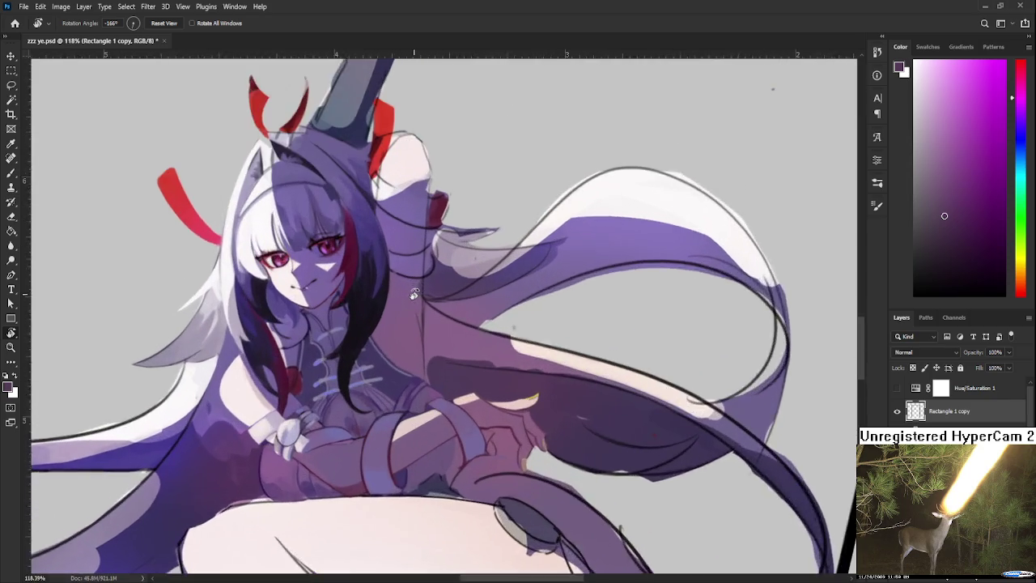
pyautogui.scroll(2, 411, 296)
pyautogui.scroll(1, 410, 296)
pyautogui.scroll(1, 454, 383)
pyautogui.scroll(1, 475, 377)
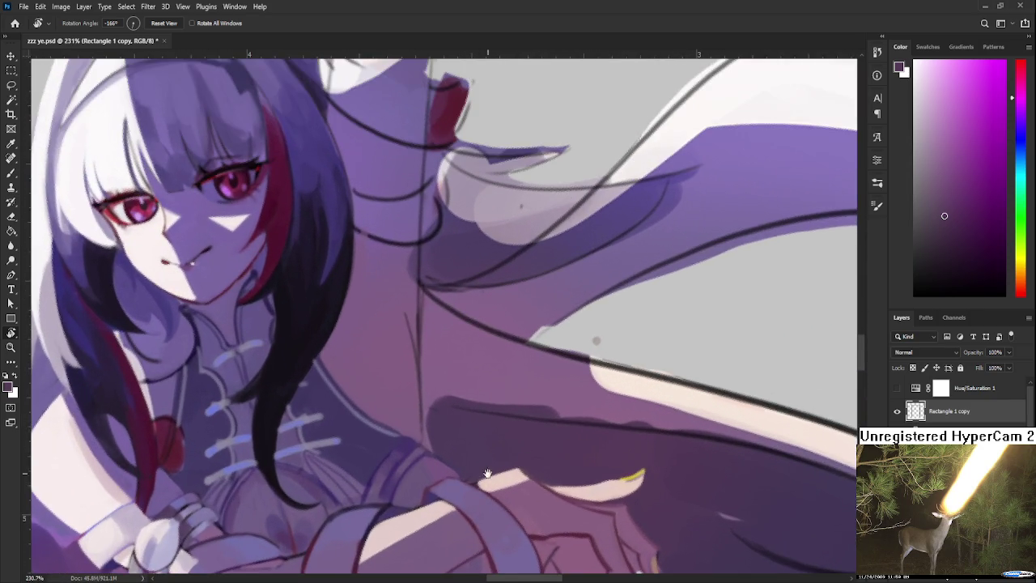
pyautogui.scroll(1, 381, 357)
pyautogui.moveTo(380, 357); pyautogui.dragTo(426, 315)
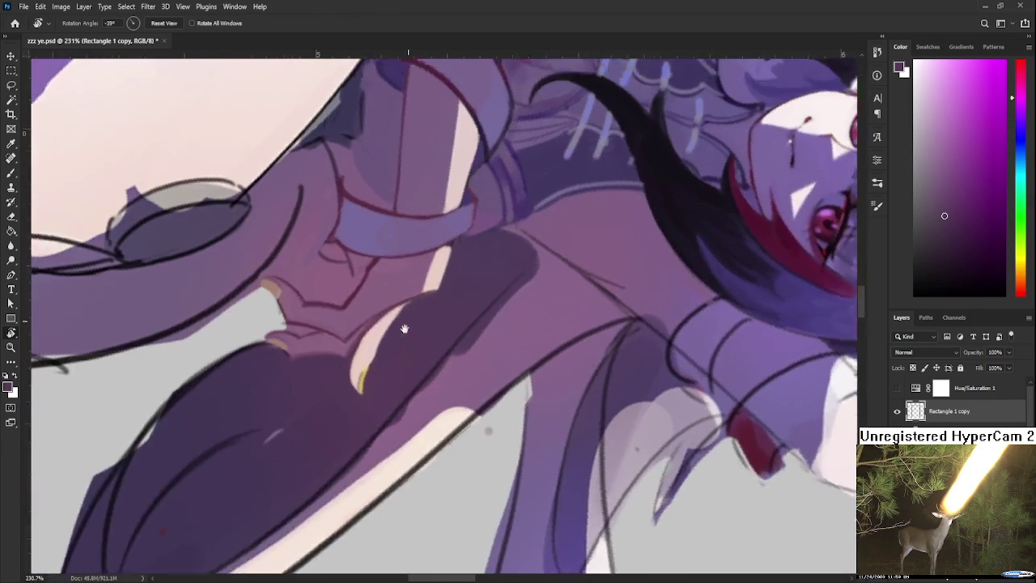
# - With a smaller brush, paint dark purple over part of the highlight; rotate to about -172 degrees
pyautogui.press('b')
pyautogui.press('[')
pyautogui.press('[')
pyautogui.press('[')
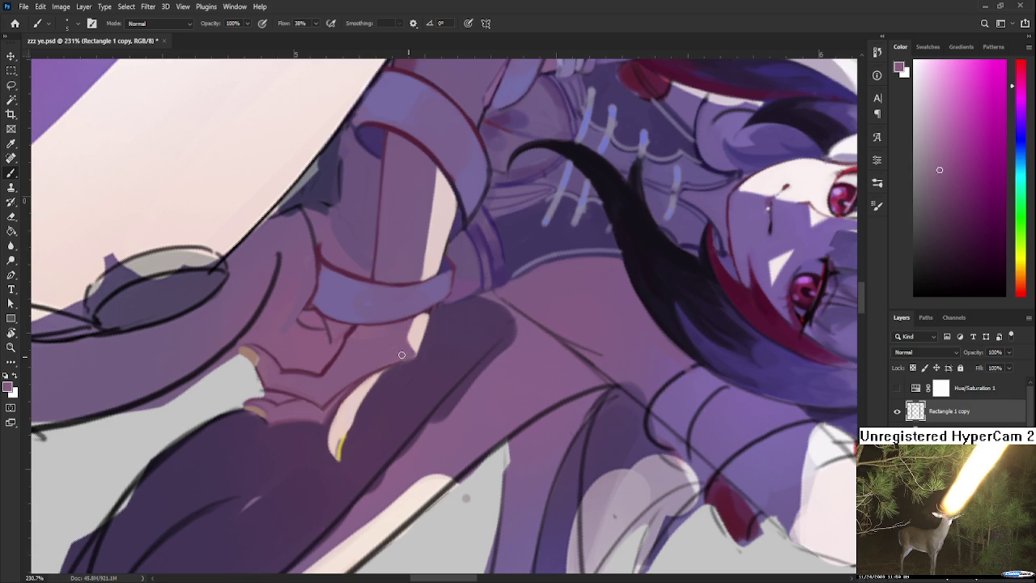
pyautogui.keyDown('alt'); pyautogui.click(413, 342); pyautogui.keyUp('alt')
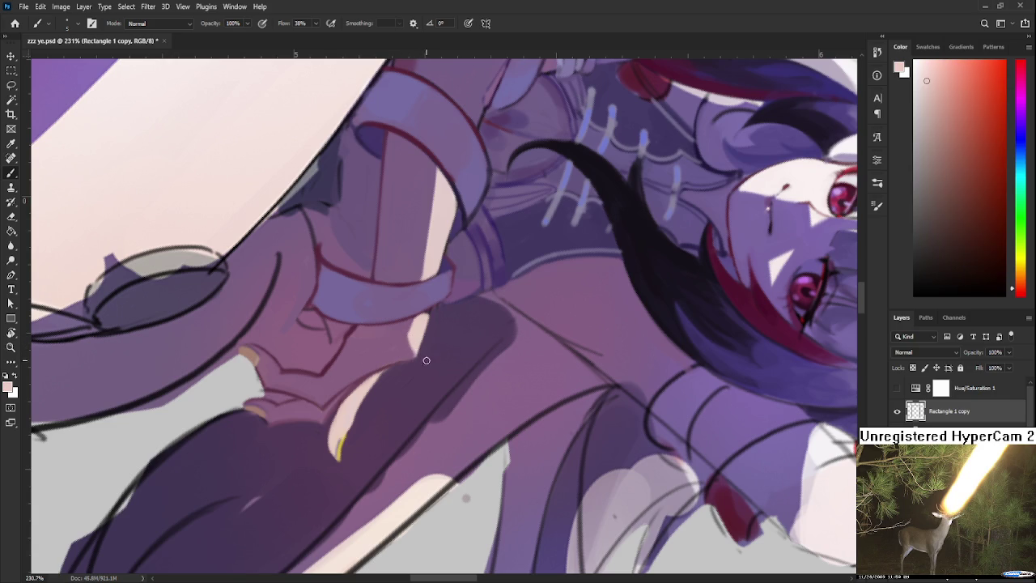
pyautogui.moveTo(433, 356); pyautogui.dragTo(422, 355)
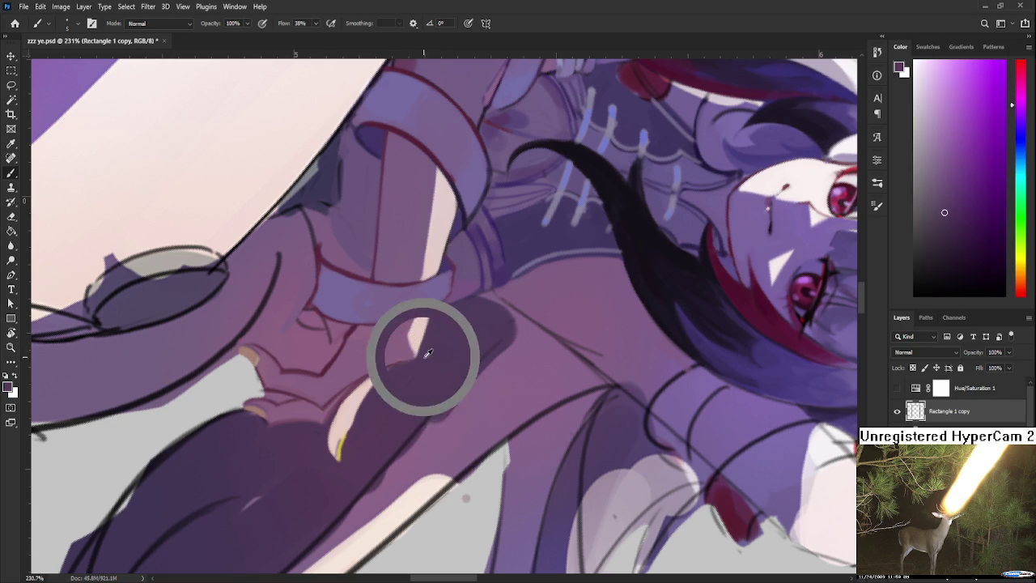
pyautogui.press('r')
pyautogui.moveTo(405, 394)
pyautogui.mouseDown()
pyautogui.moveTo(465, 354)
pyautogui.moveTo(453, 366)
pyautogui.mouseUp()
pyautogui.press('b')
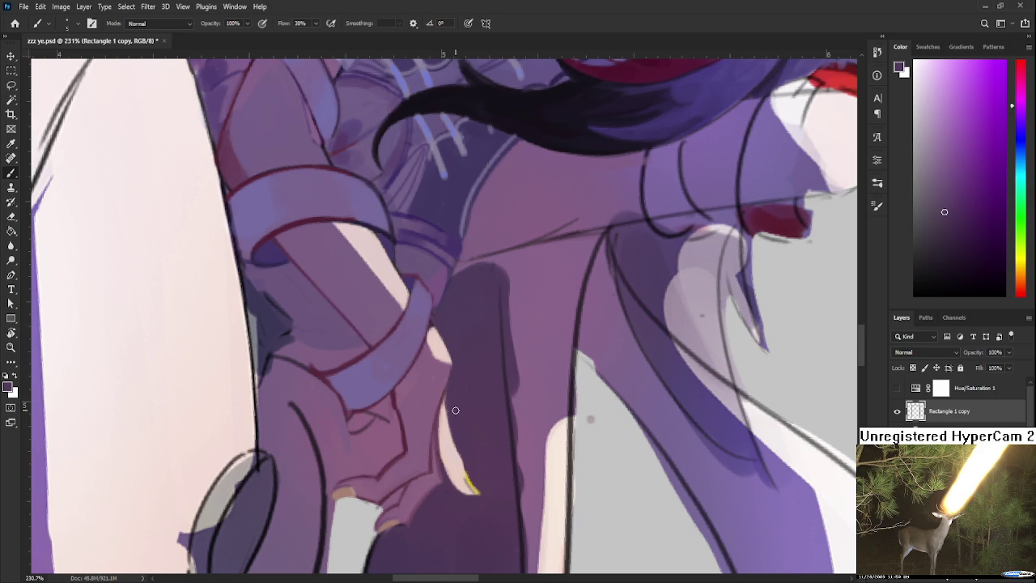
pyautogui.press('r')
pyautogui.moveTo(461, 409); pyautogui.dragTo(537, 294)
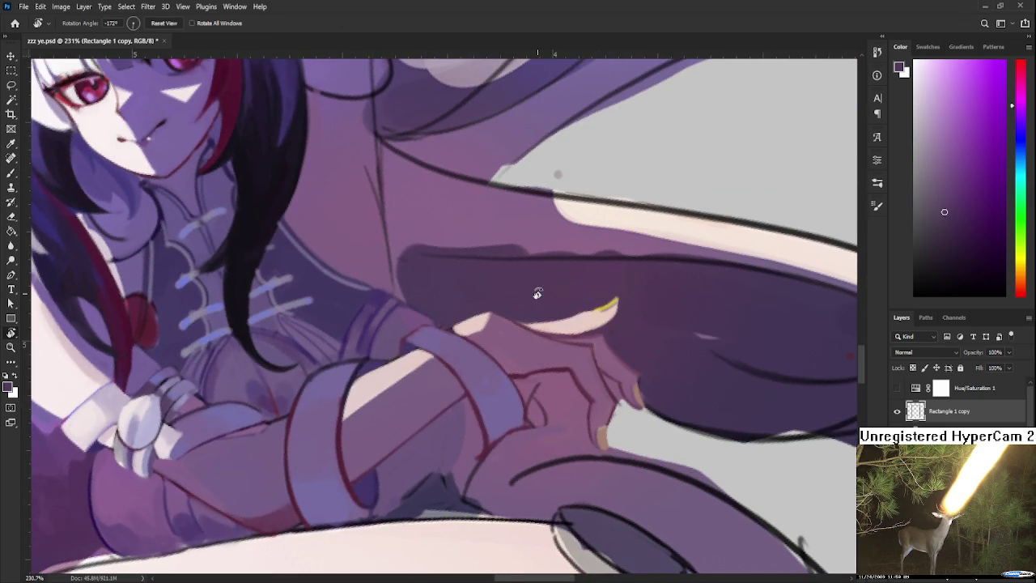
# - Paint a dark outline shadow between the arm wrap and fingers, extending it upward
pyautogui.scroll(-3, 537, 294)
pyautogui.scroll(-3, 534, 293)
pyautogui.scroll(-2, 530, 292)
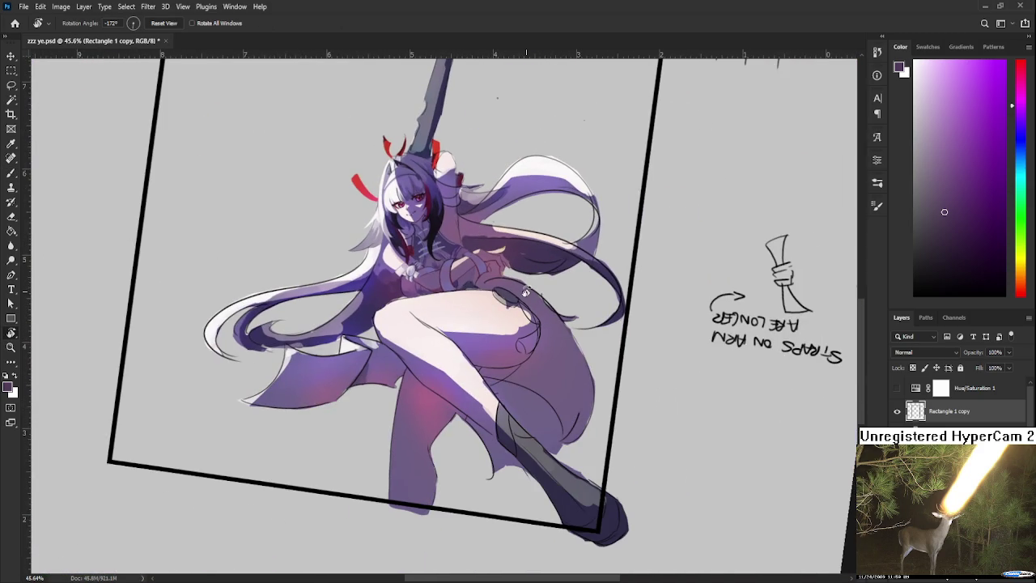
pyautogui.scroll(2, 518, 288)
pyautogui.scroll(3, 495, 285)
pyautogui.scroll(4, 469, 275)
pyautogui.scroll(2, 439, 263)
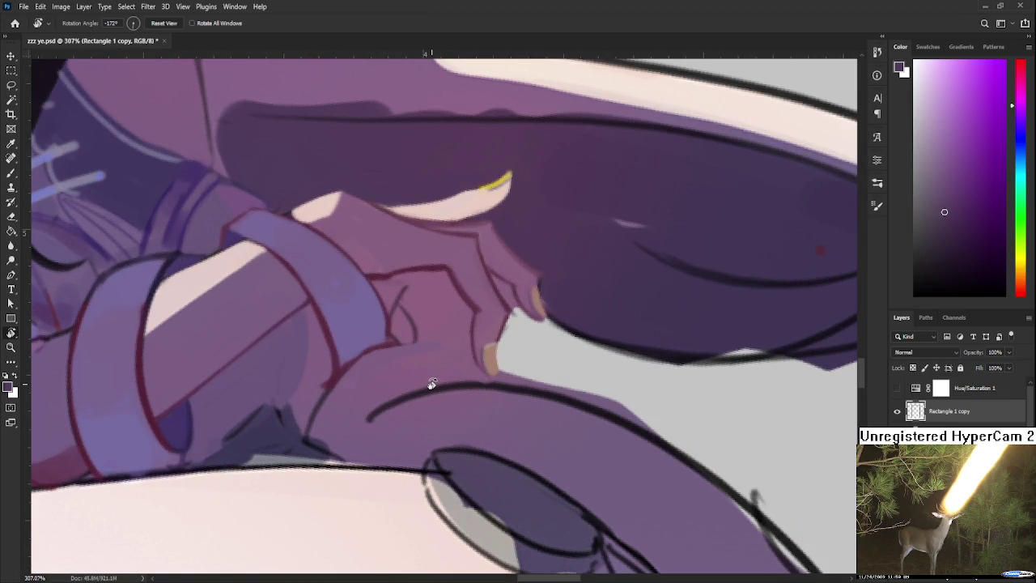
pyautogui.moveTo(431, 383)
pyautogui.mouseDown()
pyautogui.moveTo(409, 401)
pyautogui.moveTo(367, 408)
pyautogui.mouseUp()
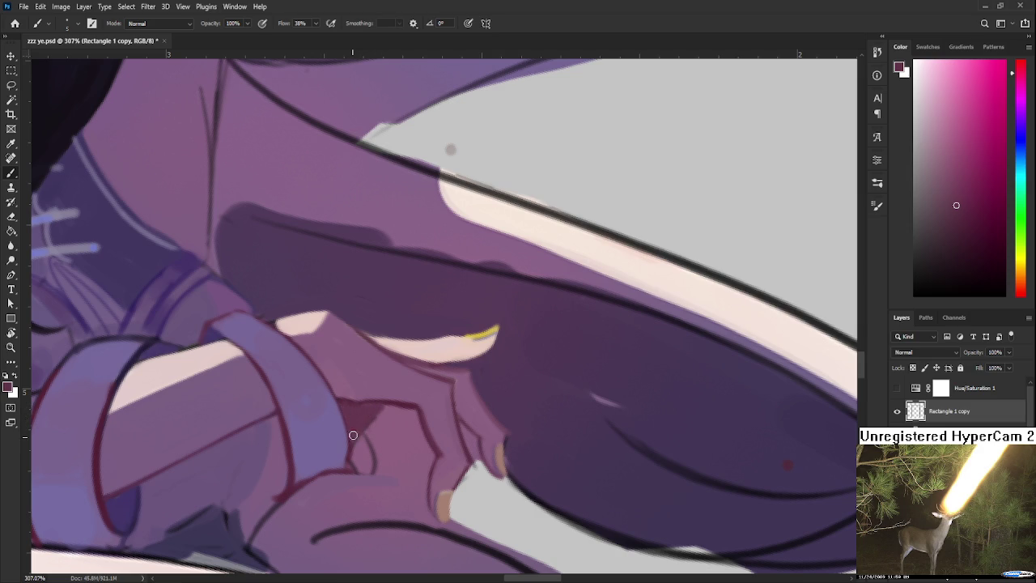
pyautogui.moveTo(356, 428); pyautogui.dragTo(369, 411)
pyautogui.moveTo(358, 465)
pyautogui.mouseDown()
pyautogui.moveTo(361, 396)
pyautogui.moveTo(364, 426)
pyautogui.moveTo(364, 412)
pyautogui.mouseUp()
pyautogui.moveTo(362, 374)
pyautogui.mouseDown()
pyautogui.moveTo(366, 416)
pyautogui.moveTo(357, 381)
pyautogui.mouseUp()
# - Resample pink and shadow tones to repaint and blend the shadow along the hand outline
pyautogui.keyDown('alt'); pyautogui.click(380, 394); pyautogui.keyUp('alt')
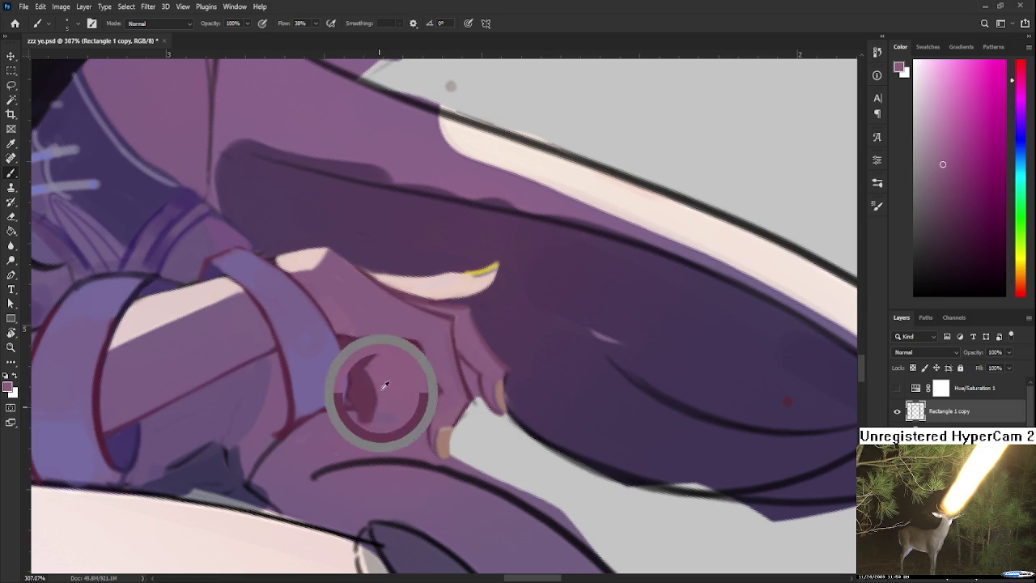
pyautogui.keyDown('alt'); pyautogui.click(370, 386); pyautogui.keyUp('alt')
pyautogui.moveTo(363, 377); pyautogui.dragTo(363, 418)
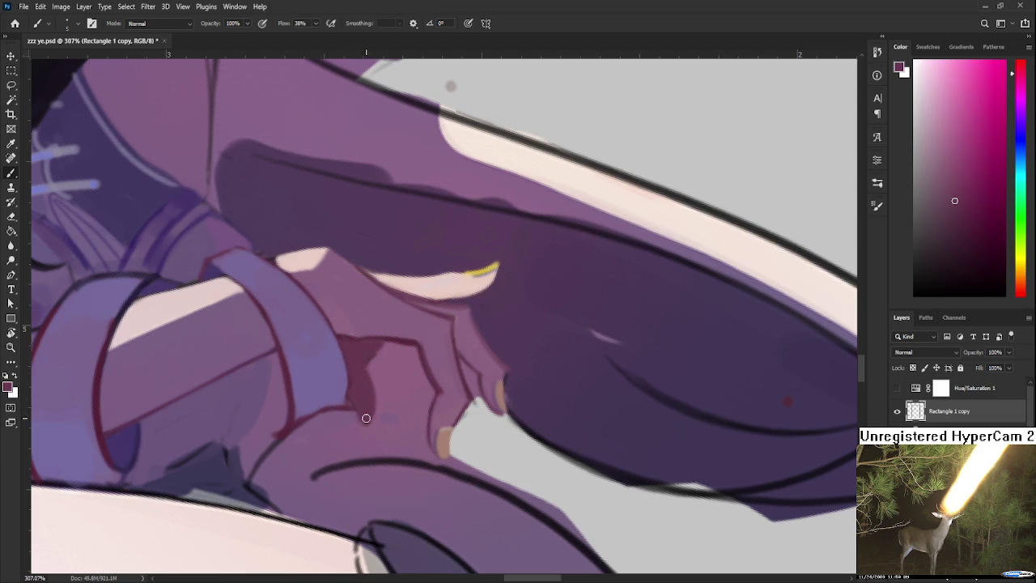
pyautogui.keyDown('alt'); pyautogui.click(358, 424); pyautogui.keyUp('alt')
pyautogui.keyDown('alt'); pyautogui.click(359, 412); pyautogui.keyUp('alt')
pyautogui.keyDown('alt'); pyautogui.click(377, 361); pyautogui.keyUp('alt')
pyautogui.keyDown('alt'); pyautogui.click(374, 357); pyautogui.keyUp('alt')
pyautogui.keyDown('alt'); pyautogui.click(383, 354); pyautogui.keyUp('alt')
pyautogui.keyDown('alt'); pyautogui.click(381, 344); pyautogui.keyUp('alt')
# - Zoom out to review the figure, recenter on the hand beside the sword, and pick a new colour
pyautogui.scroll(-3, 388, 348)
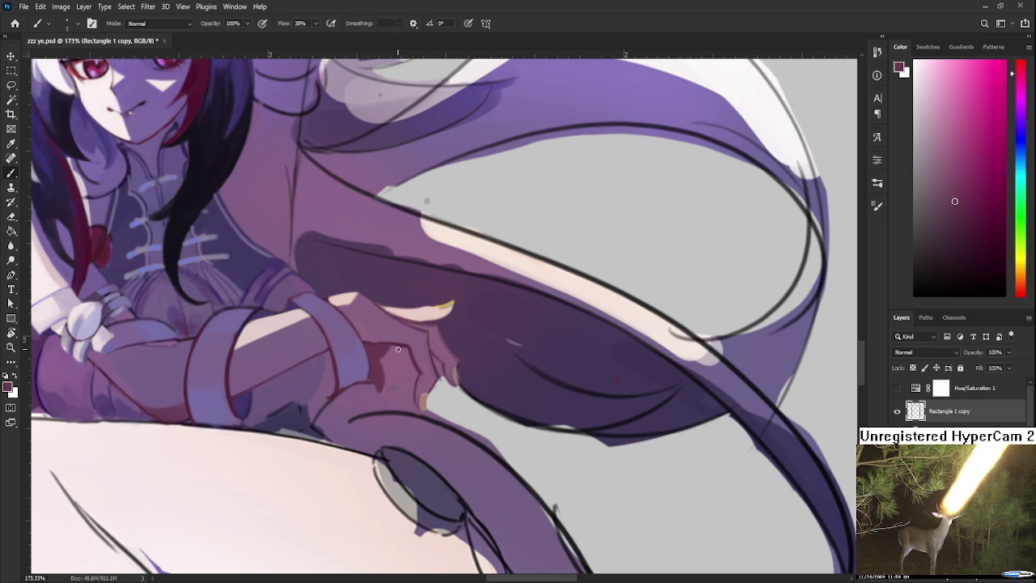
pyautogui.scroll(-5, 397, 349)
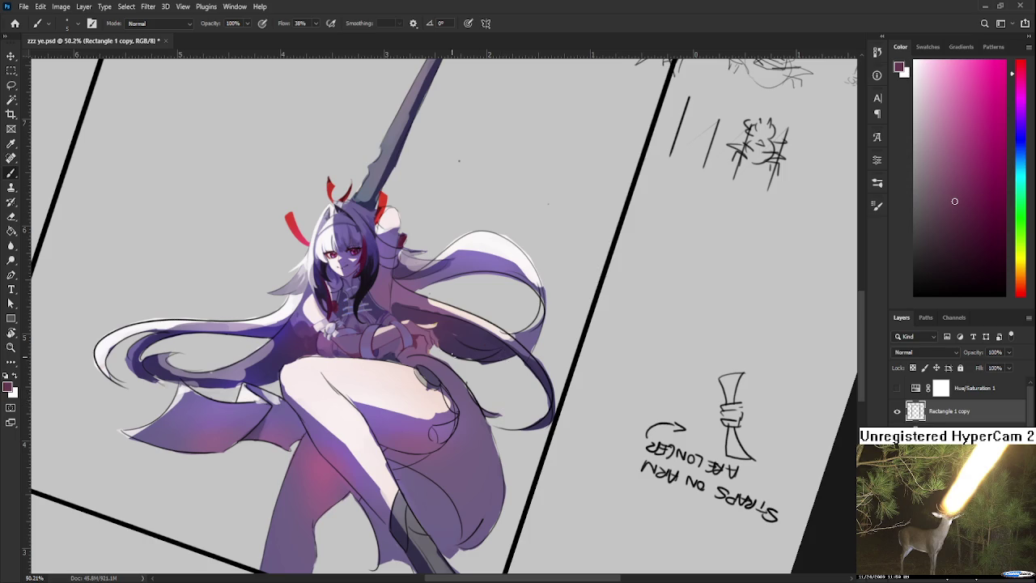
pyautogui.scroll(2, 464, 356)
pyautogui.scroll(2, 454, 354)
pyautogui.scroll(1, 429, 349)
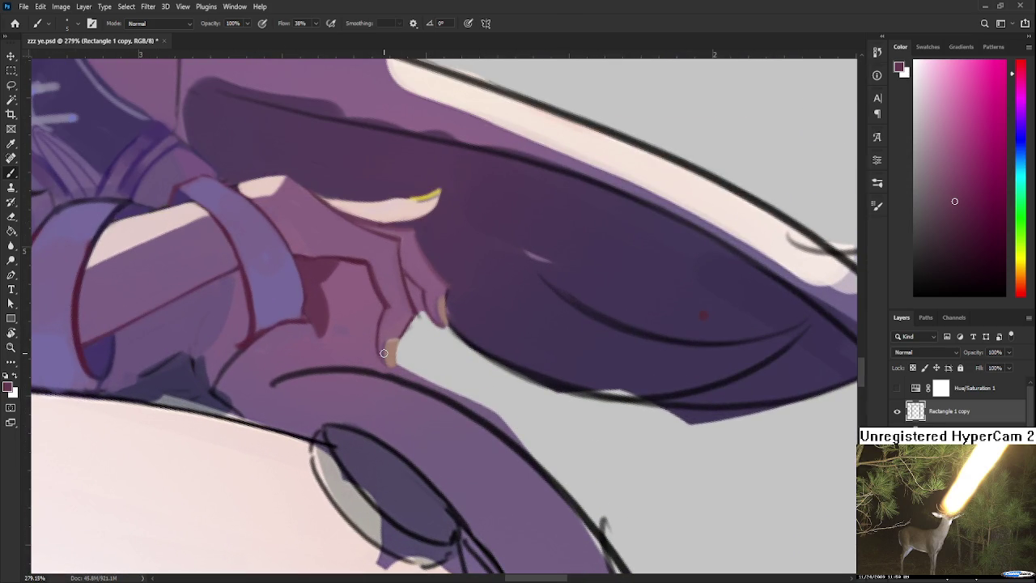
pyautogui.moveTo(384, 353); pyautogui.dragTo(412, 451)
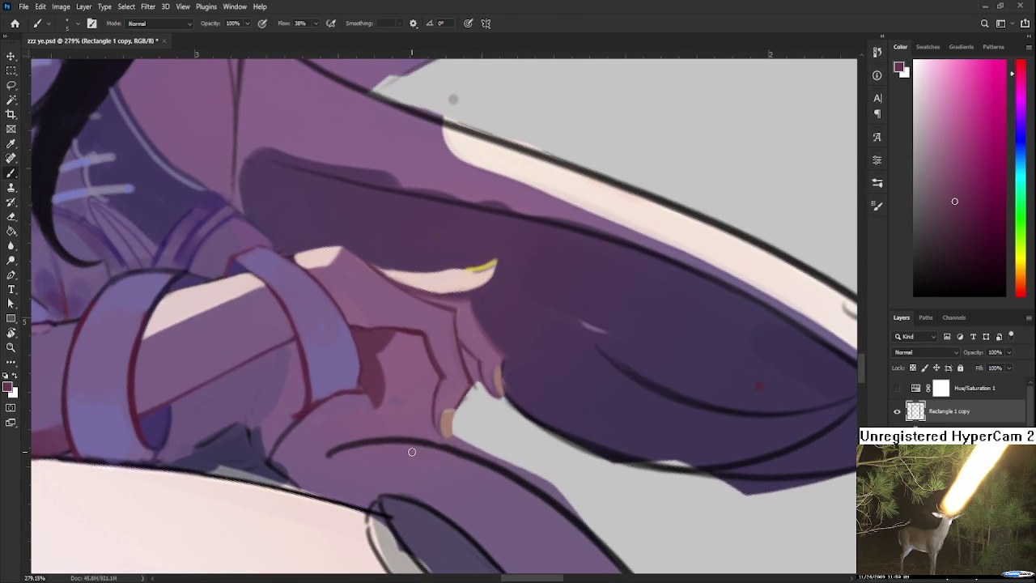
pyautogui.keyDown('alt'); pyautogui.click(415, 404); pyautogui.keyUp('alt')
pyautogui.scroll(-2, 405, 409)
pyautogui.scroll(-2, 413, 397)
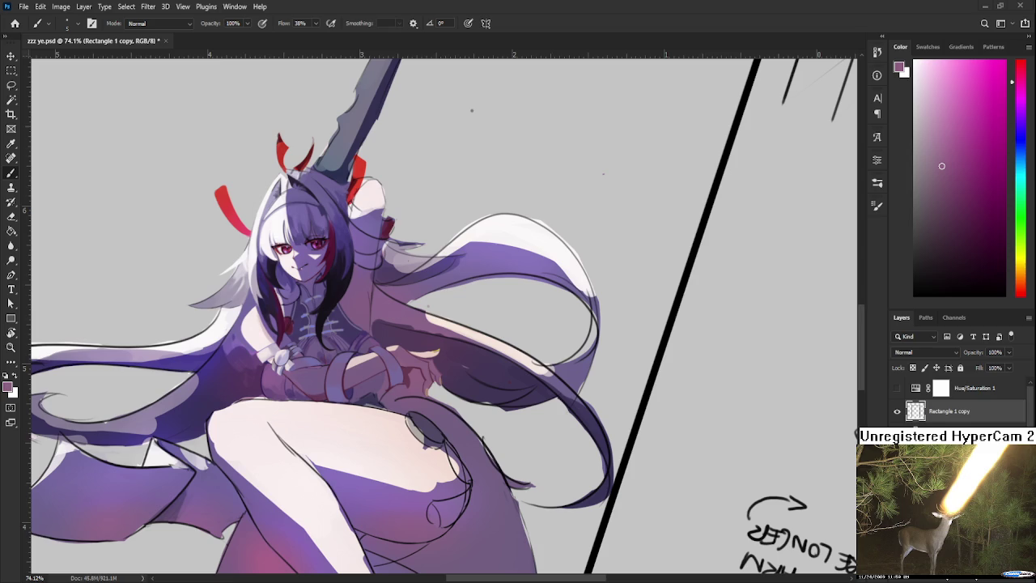
pyautogui.scroll(-5, 437, 316)
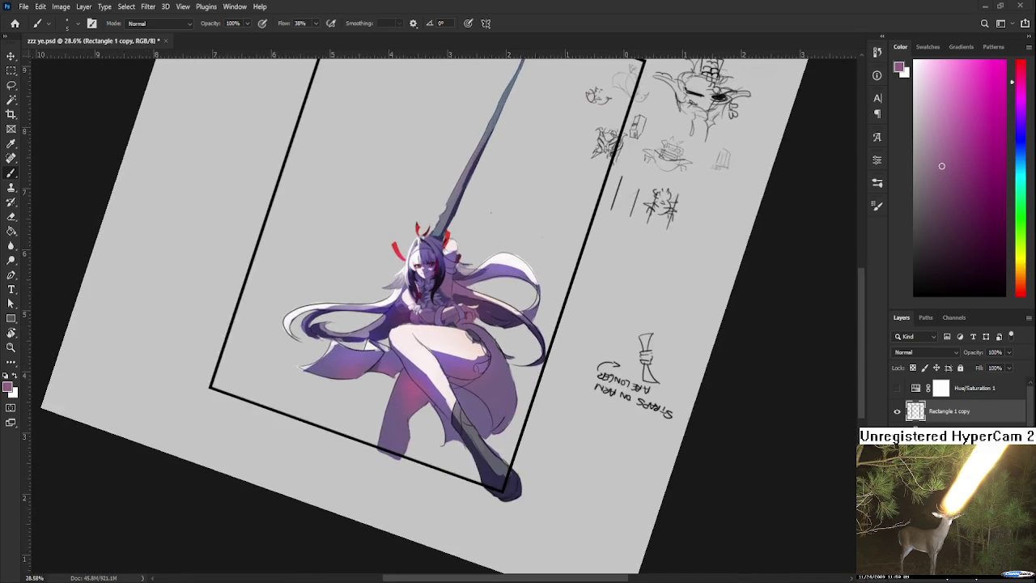
pyautogui.scroll(5, 437, 315)
pyautogui.scroll(3, 445, 286)
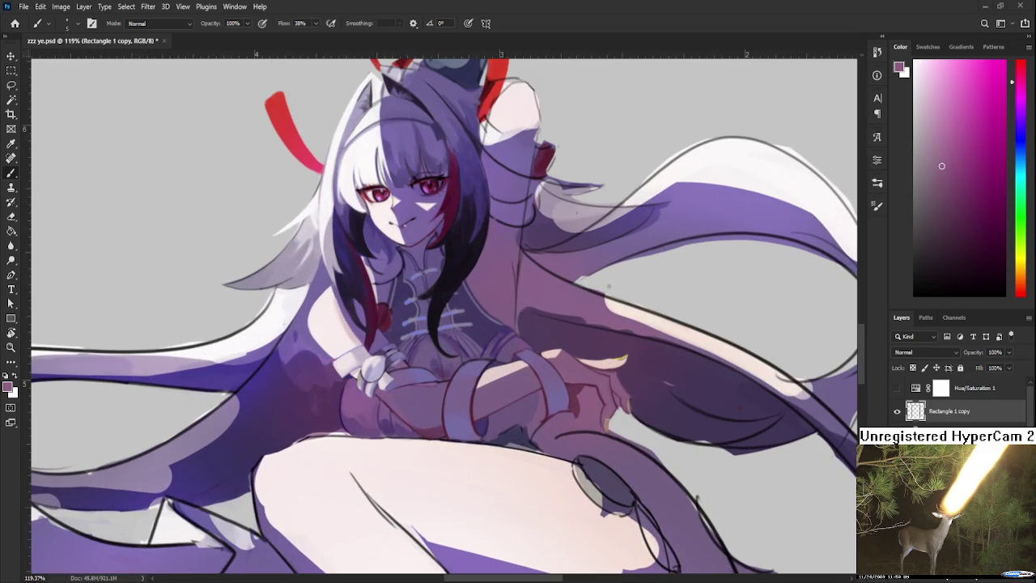
pyautogui.scroll(2, 466, 328)
pyautogui.press('r')
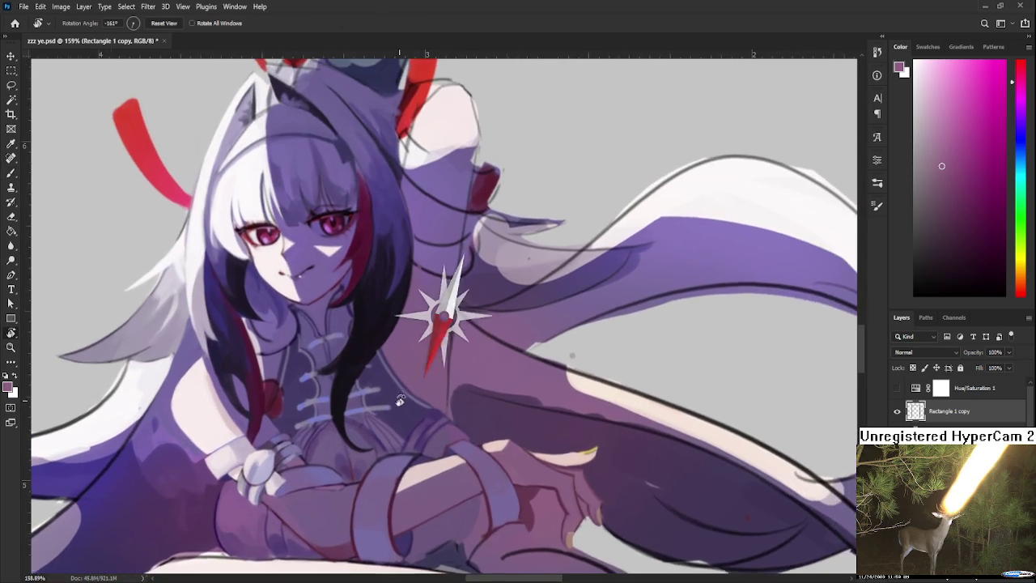
pyautogui.moveTo(465, 327); pyautogui.dragTo(409, 403)
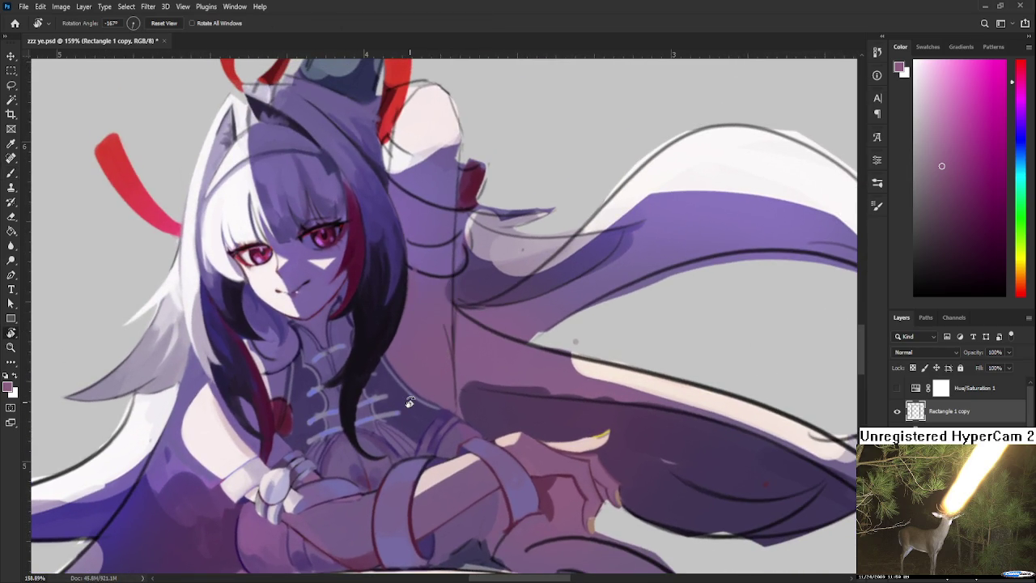
pyautogui.scroll(1, 410, 402)
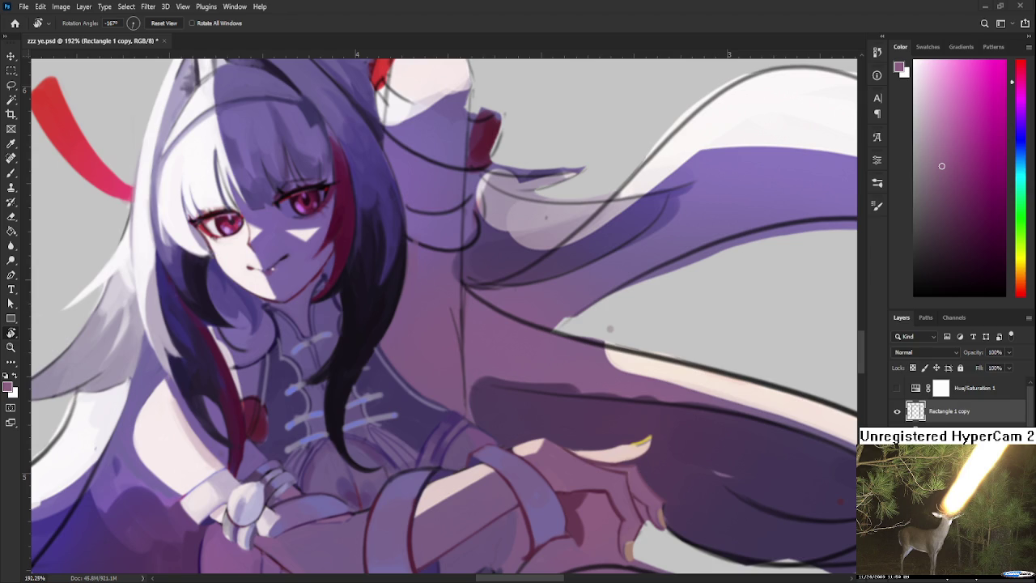
# - Frame the neck and chest, sampling purple and pinker magenta tones from the artwork
pyautogui.moveTo(494, 425)
pyautogui.mouseDown()
pyautogui.moveTo(400, 437)
pyautogui.moveTo(358, 483)
pyautogui.mouseUp()
pyautogui.keyDown('alt'); pyautogui.click(401, 437); pyautogui.keyUp('alt')
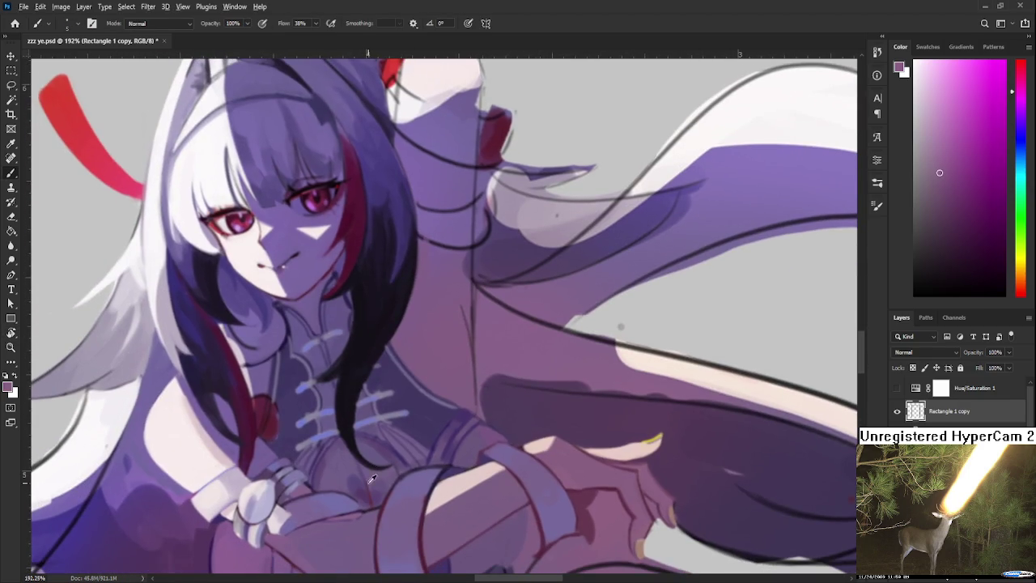
pyautogui.keyDown('alt'); pyautogui.click(359, 484); pyautogui.keyUp('alt')
pyautogui.keyDown('alt'); pyautogui.click(227, 541); pyautogui.keyUp('alt')
pyautogui.moveTo(227, 542); pyautogui.dragTo(243, 473)
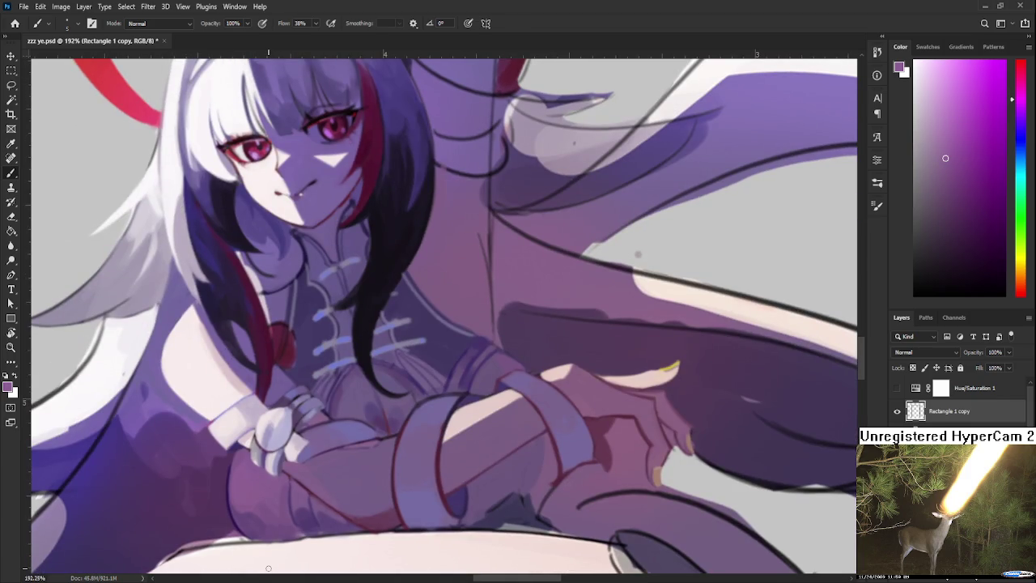
pyautogui.moveTo(443, 278); pyautogui.dragTo(434, 338)
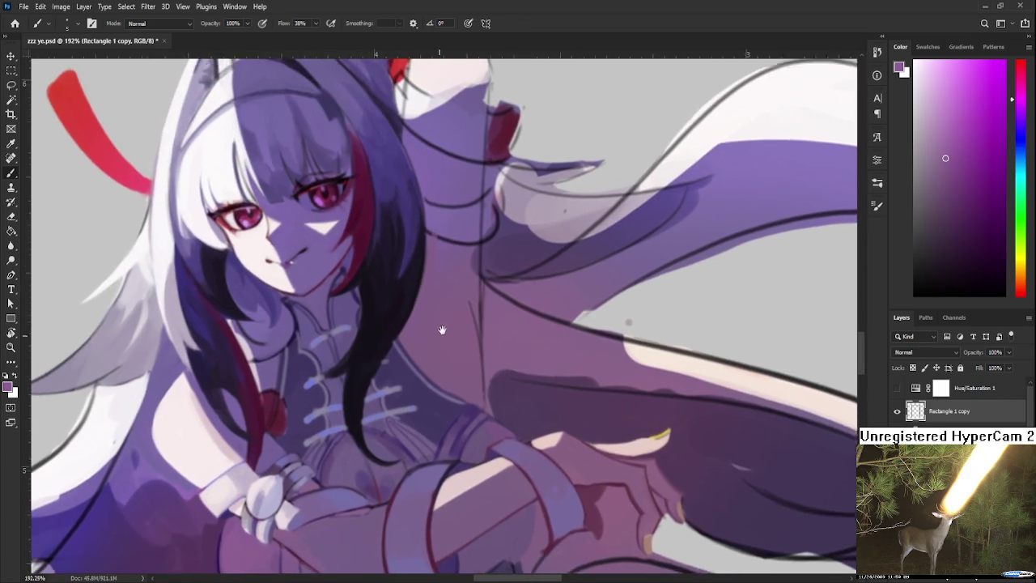
pyautogui.keyDown('alt'); pyautogui.click(425, 493); pyautogui.keyUp('alt')
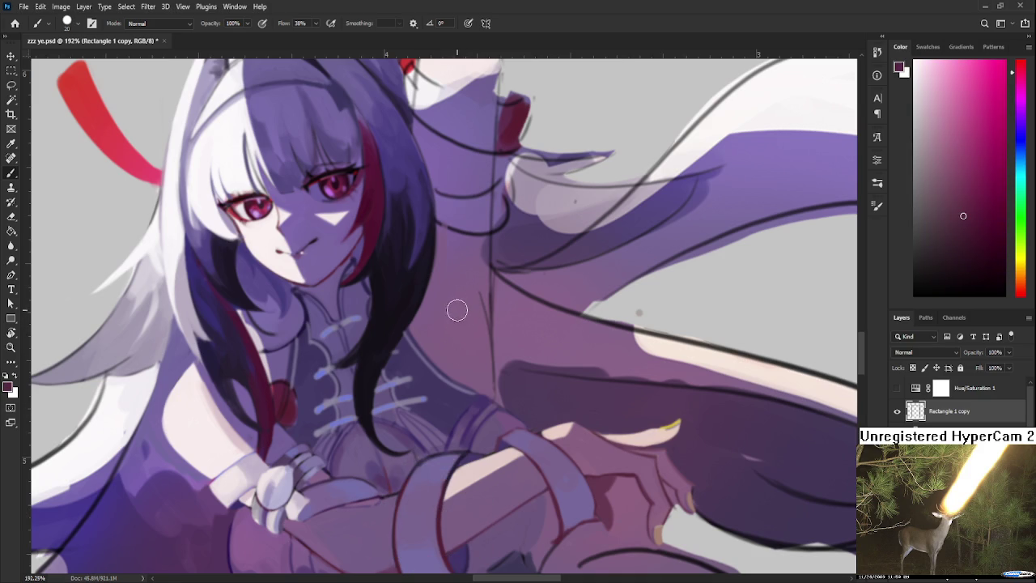
pyautogui.moveTo(458, 309); pyautogui.dragTo(455, 327)
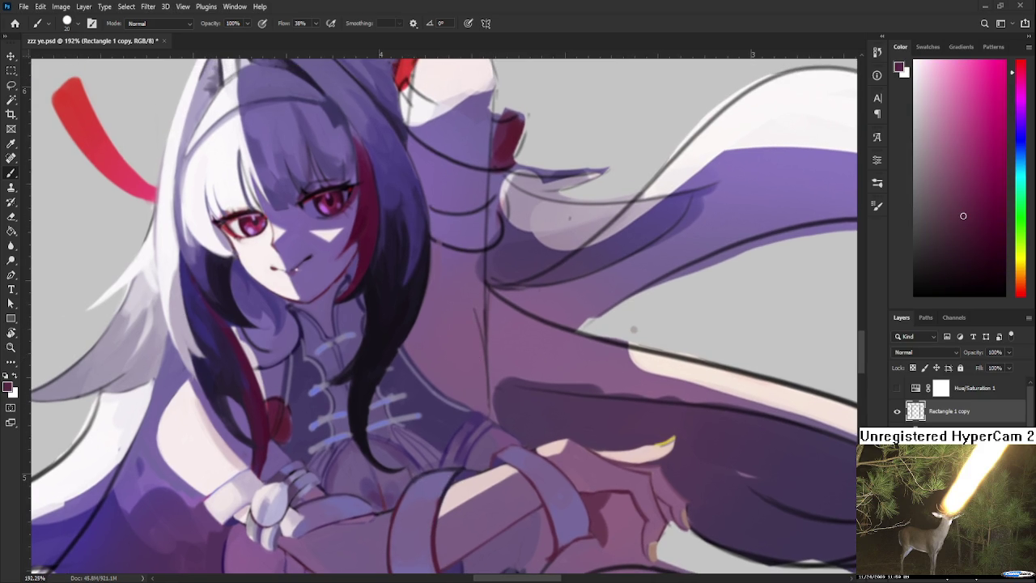
# - Paint a dark red stroke beside the hair and cover it with sampled neck purples
pyautogui.moveTo(432, 328)
pyautogui.mouseDown()
pyautogui.moveTo(430, 368)
pyautogui.moveTo(445, 376)
pyautogui.mouseUp()
pyautogui.keyDown('alt'); pyautogui.click(439, 343); pyautogui.keyUp('alt')
pyautogui.keyDown('alt'); pyautogui.click(428, 368); pyautogui.keyUp('alt')
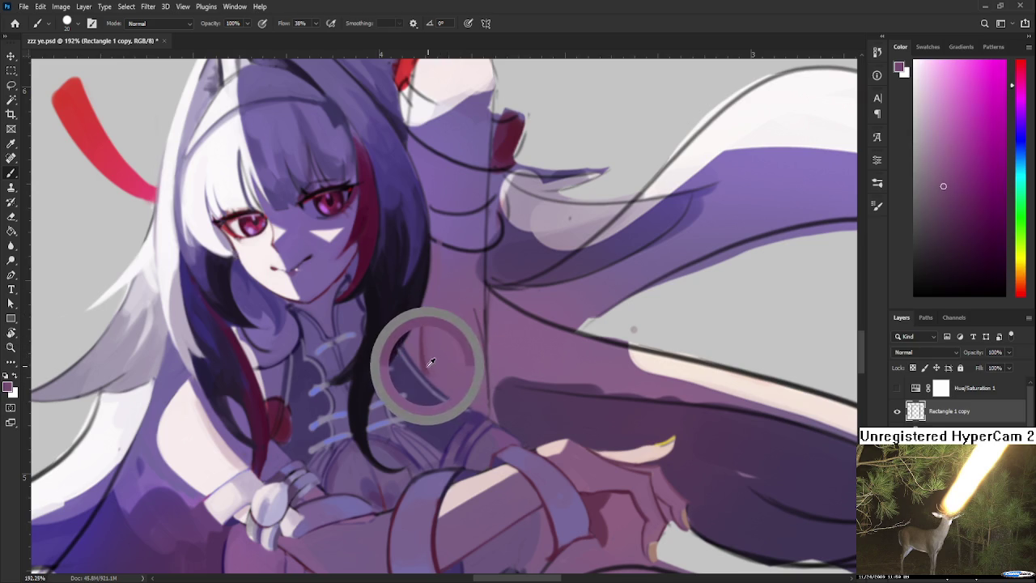
pyautogui.keyDown('alt'); pyautogui.click(440, 354); pyautogui.keyUp('alt')
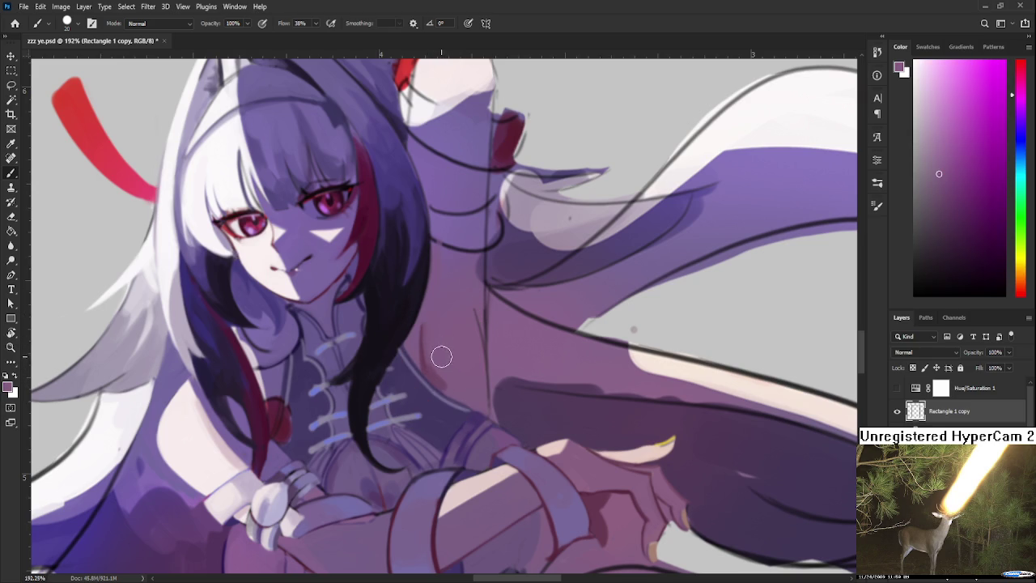
pyautogui.keyDown('alt'); pyautogui.click(437, 354); pyautogui.keyUp('alt')
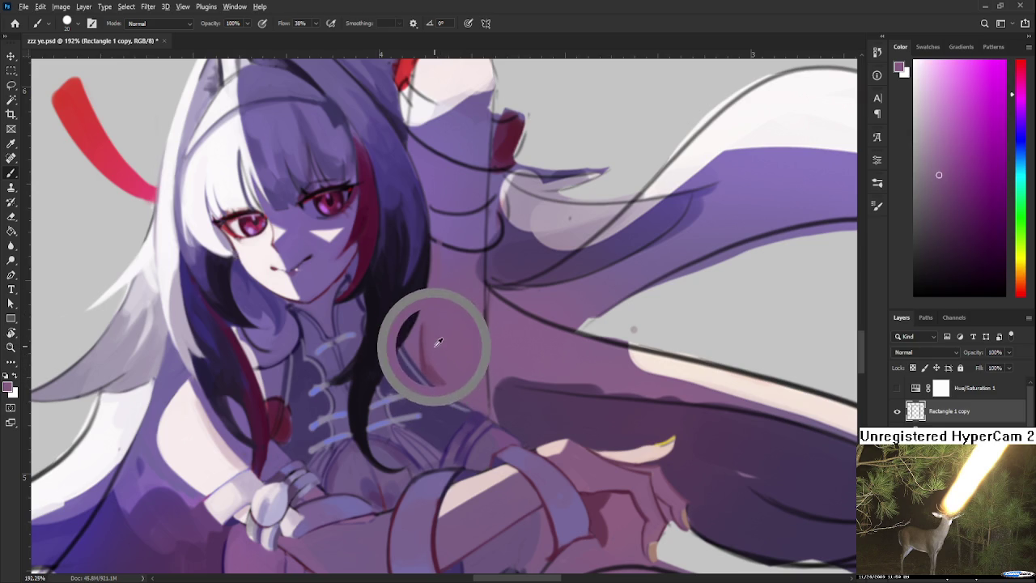
pyautogui.keyDown('alt'); pyautogui.click(432, 368); pyautogui.keyUp('alt')
pyautogui.keyDown('alt'); pyautogui.click(436, 346); pyautogui.keyUp('alt')
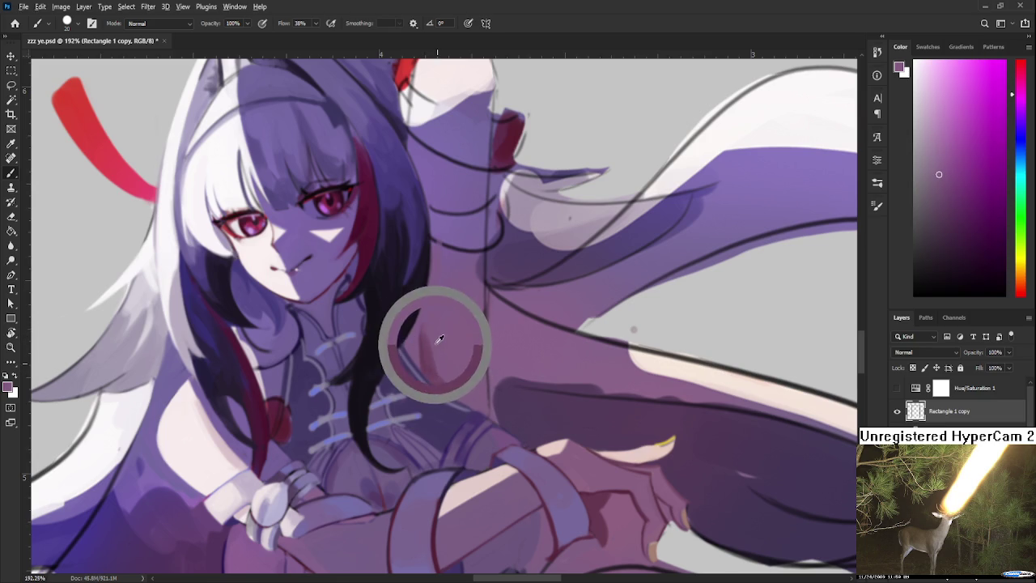
# - Resample darker neck purples and a lighter skin pink for the shading
pyautogui.keyDown('alt'); pyautogui.click(437, 374); pyautogui.keyUp('alt')
pyautogui.keyDown('alt'); pyautogui.click(447, 384); pyautogui.keyUp('alt')
pyautogui.keyDown('alt'); pyautogui.click(427, 352); pyautogui.keyUp('alt')
pyautogui.keyDown('alt'); pyautogui.click(434, 334); pyautogui.keyUp('alt')
pyautogui.keyDown('alt'); pyautogui.click(427, 361); pyautogui.keyUp('alt')
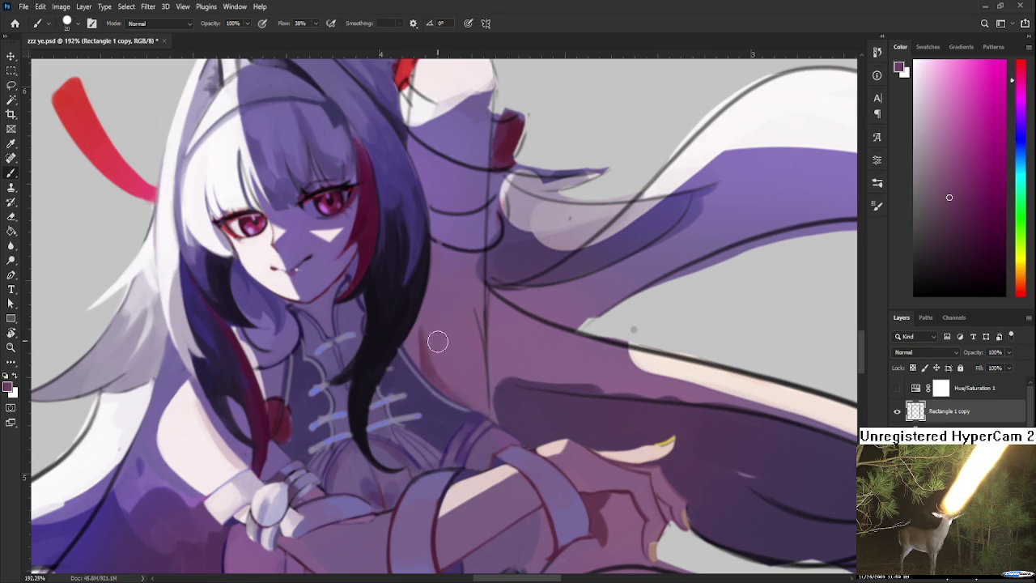
pyautogui.moveTo(465, 346); pyautogui.dragTo(451, 322)
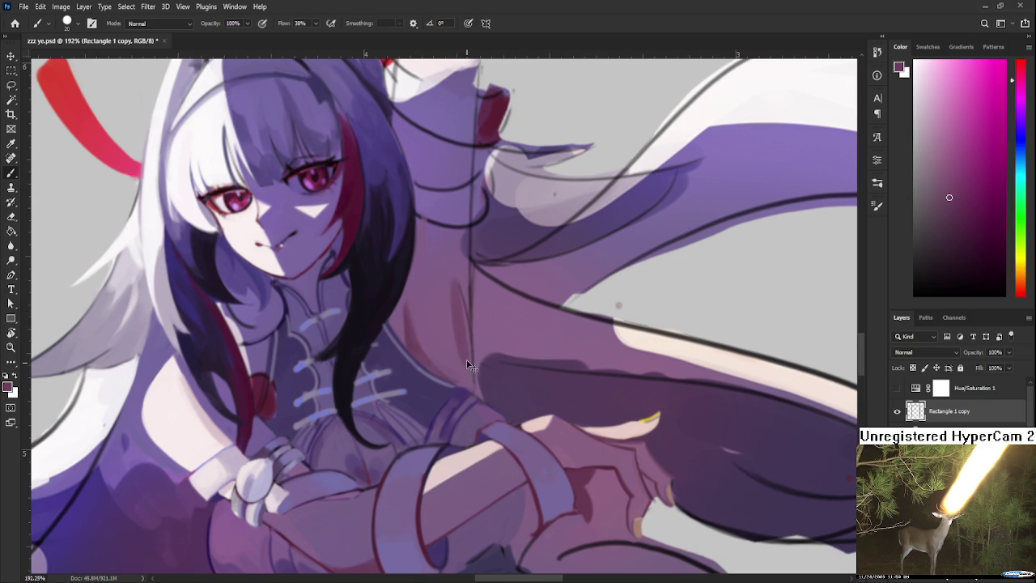
pyautogui.keyDown('alt'); pyautogui.click(456, 326); pyautogui.keyUp('alt')
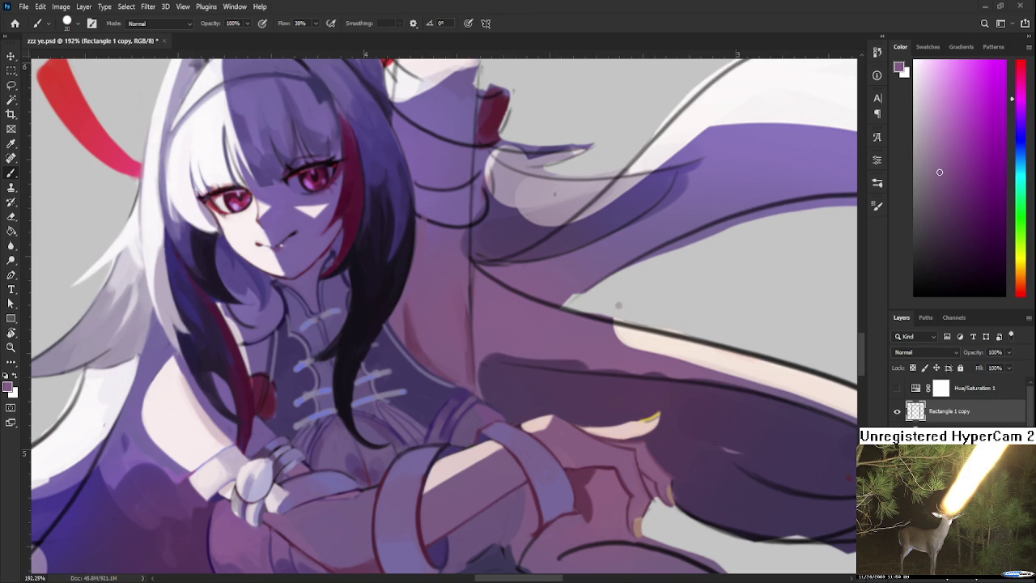
# - Undo the last change and sample fresh shading colours from the neck
pyautogui.hotkey('ctrl', 'z')
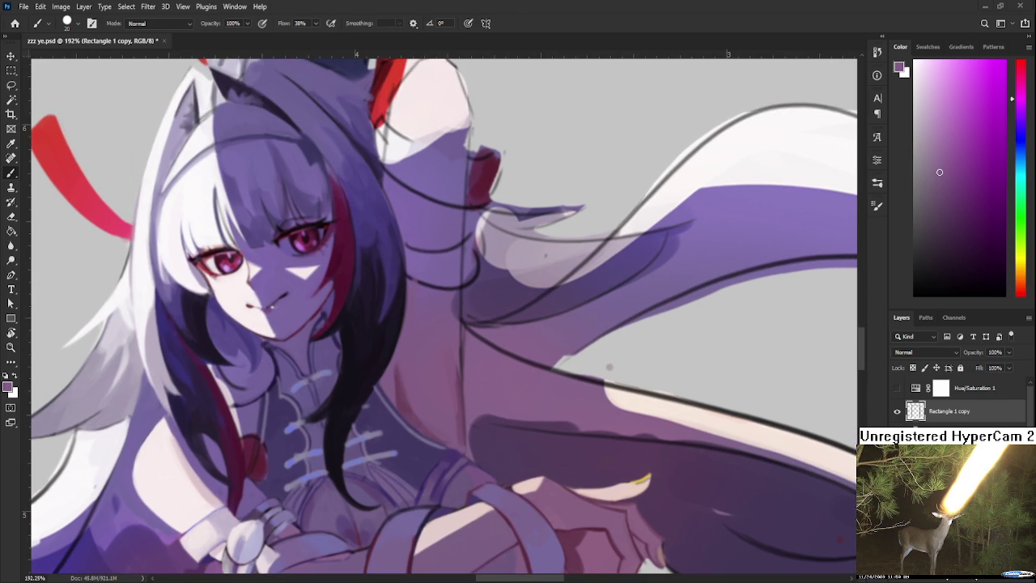
pyautogui.keyDown('alt'); pyautogui.click(400, 370); pyautogui.keyUp('alt')
pyautogui.keyDown('alt'); pyautogui.click(408, 387); pyautogui.keyUp('alt')
pyautogui.keyDown('alt'); pyautogui.click(404, 401); pyautogui.keyUp('alt')
pyautogui.keyDown('alt'); pyautogui.click(409, 394); pyautogui.keyUp('alt')
pyautogui.keyDown('alt'); pyautogui.click(400, 404); pyautogui.keyUp('alt')
pyautogui.keyDown('alt'); pyautogui.click(402, 407); pyautogui.keyUp('alt')
# - With a darker pinkish shade and a larger brush, paint shading beside the hair
pyautogui.keyDown('alt'); pyautogui.click(401, 366); pyautogui.keyUp('alt')
pyautogui.keyDown('alt'); pyautogui.click(413, 395); pyautogui.keyUp('alt')
pyautogui.keyDown('alt'); pyautogui.click(402, 374); pyautogui.keyUp('alt')
pyautogui.keyDown('alt'); pyautogui.click(416, 415); pyautogui.keyUp('alt')
pyautogui.keyDown('alt'); pyautogui.click(413, 399); pyautogui.keyUp('alt')
pyautogui.keyDown('alt'); pyautogui.click(407, 414); pyautogui.keyUp('alt')
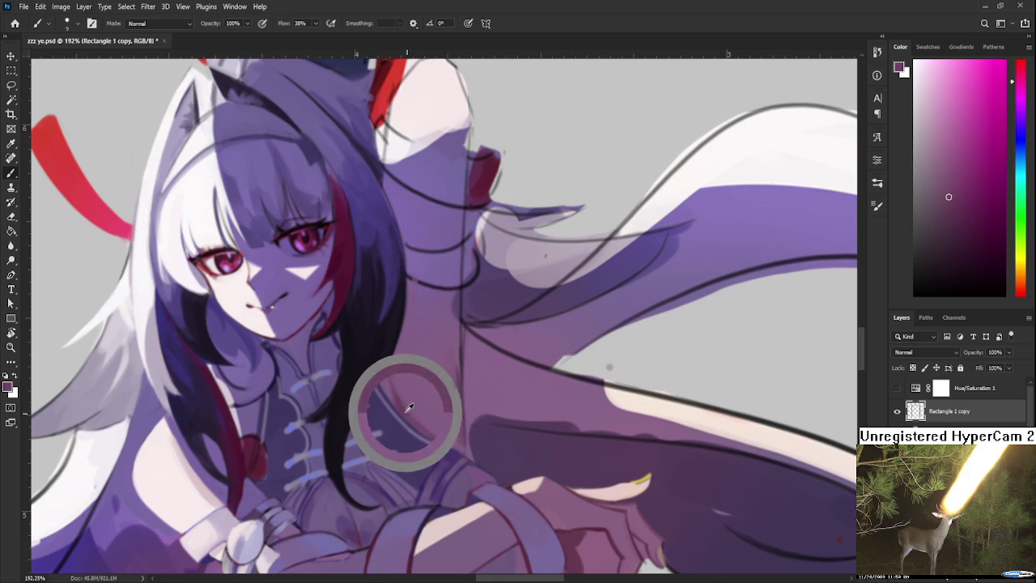
pyautogui.press(']')
pyautogui.press(']')
pyautogui.moveTo(448, 375); pyautogui.dragTo(454, 436)
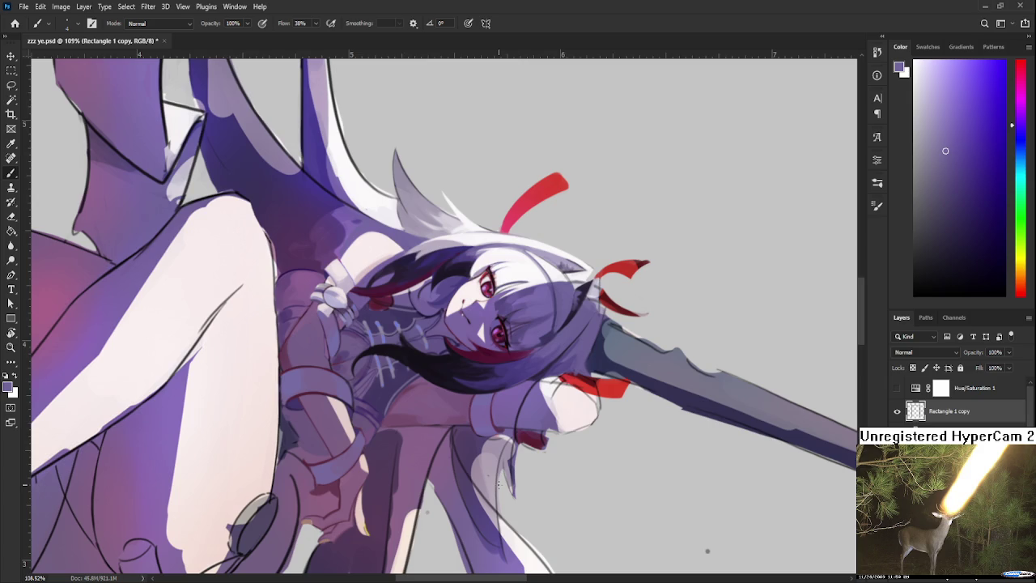
pyautogui.scroll(3, 498, 484)
# - Frame the chest and wrapped arm, and sample purples from the arm wraps
pyautogui.scroll(1, 482, 427)
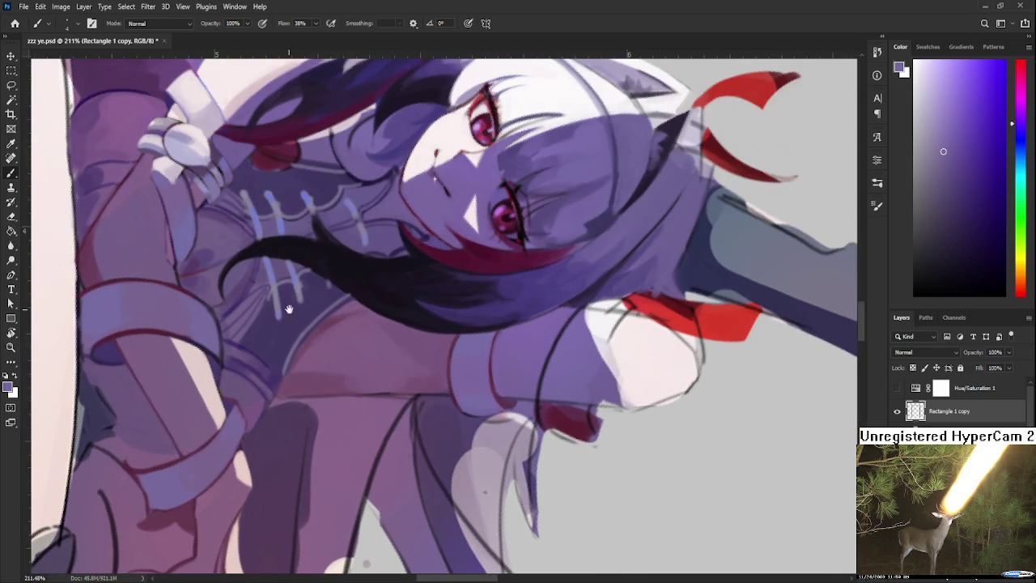
pyautogui.moveTo(276, 273); pyautogui.dragTo(359, 427)
pyautogui.moveTo(267, 453); pyautogui.dragTo(273, 383)
pyautogui.moveTo(458, 471); pyautogui.dragTo(354, 364)
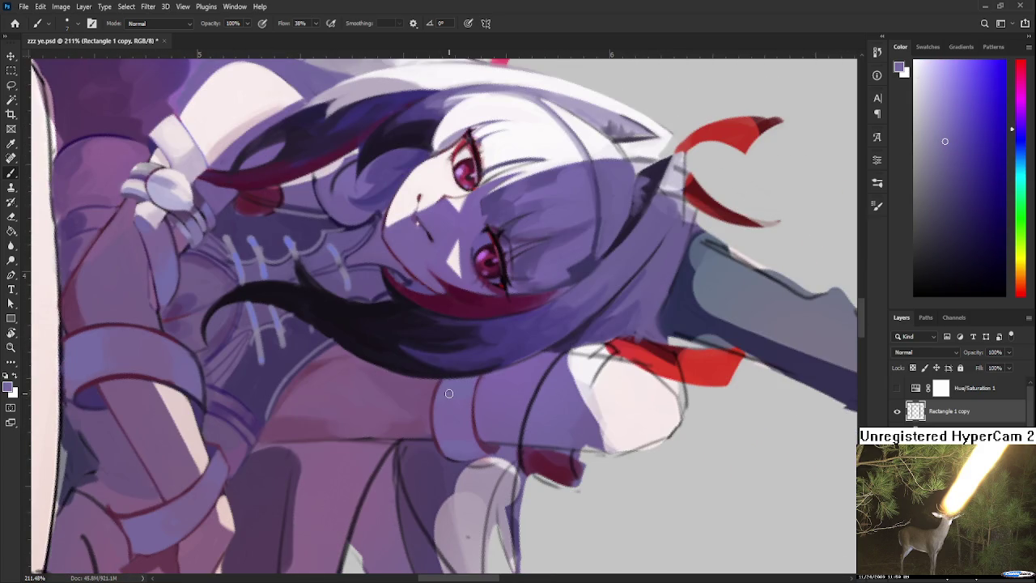
pyautogui.keyDown('alt'); pyautogui.click(466, 441); pyautogui.keyUp('alt')
pyautogui.keyDown('alt'); pyautogui.click(461, 449); pyautogui.keyUp('alt')
pyautogui.keyDown('alt'); pyautogui.click(456, 430); pyautogui.keyUp('alt')
pyautogui.keyDown('alt'); pyautogui.click(465, 432); pyautogui.keyUp('alt')
pyautogui.keyDown('alt'); pyautogui.click(451, 425); pyautogui.keyUp('alt')
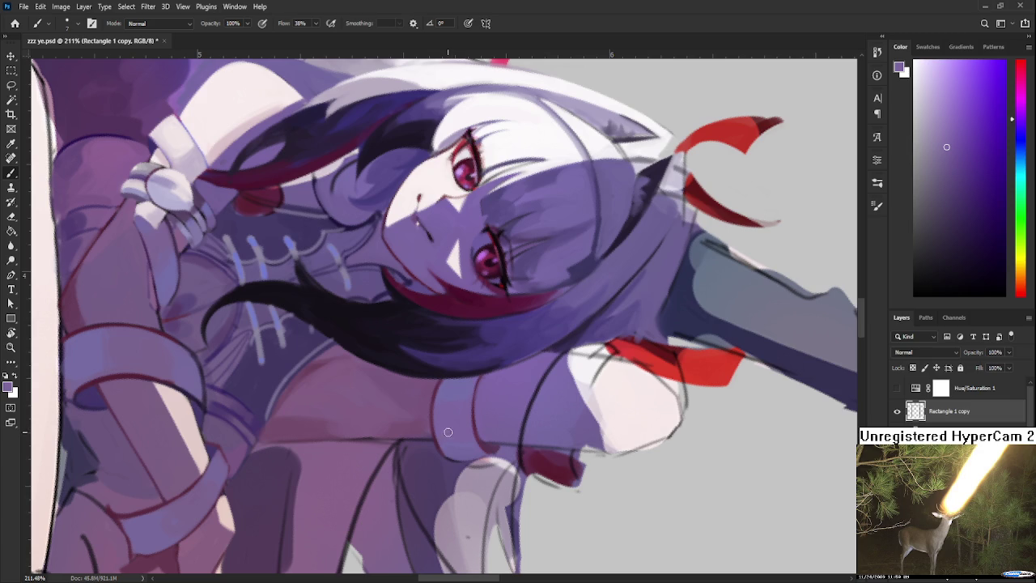
# - Draw a dark magenta edge along the arm wrap, then soften it with light purple
pyautogui.keyDown('alt'); pyautogui.click(478, 408); pyautogui.keyUp('alt')
pyautogui.moveTo(476, 413); pyautogui.dragTo(478, 415)
pyautogui.keyDown('alt'); pyautogui.click(476, 409); pyautogui.keyUp('alt')
pyautogui.moveTo(498, 391); pyautogui.dragTo(500, 340)
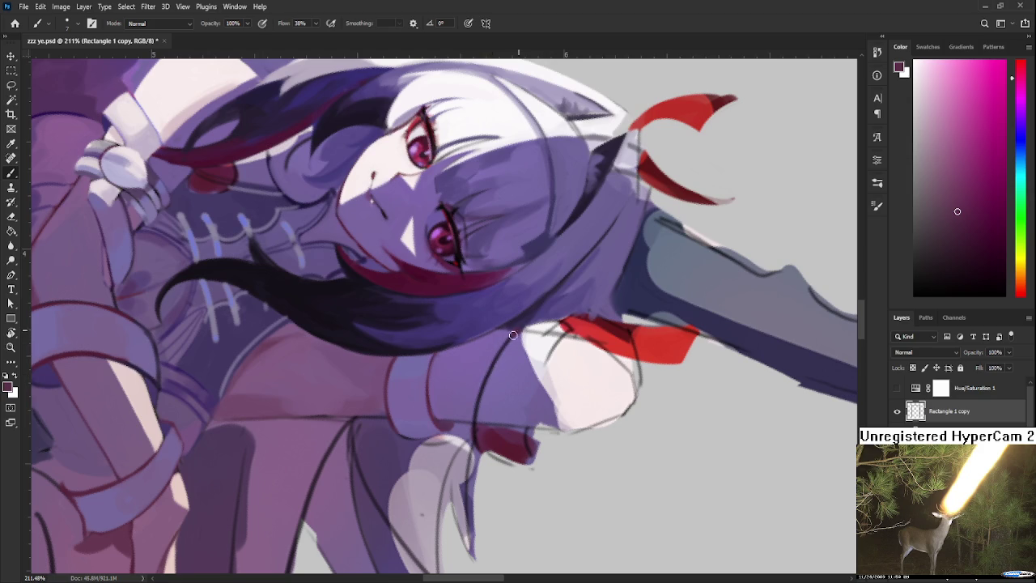
pyautogui.moveTo(508, 335); pyautogui.dragTo(475, 413)
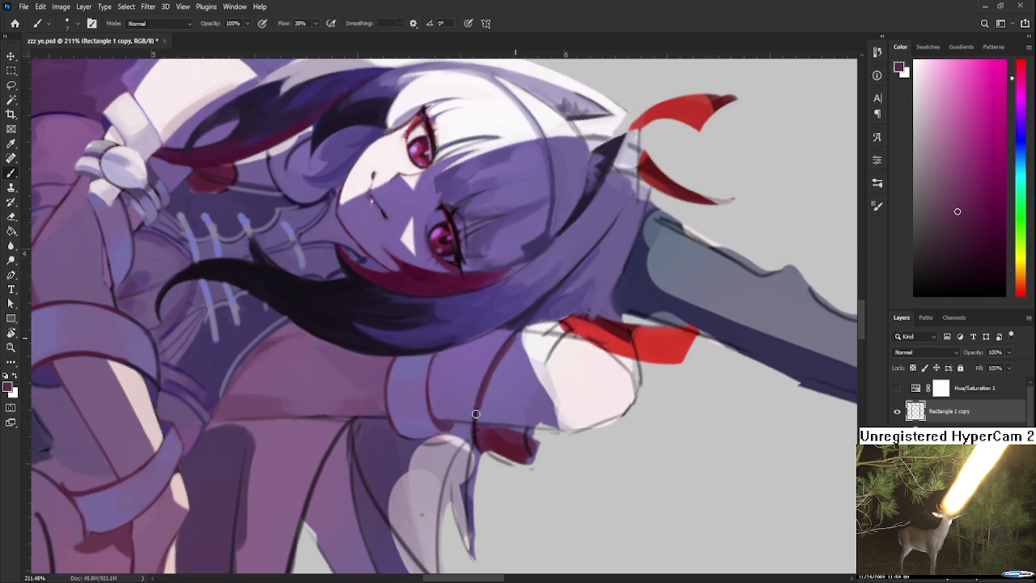
pyautogui.keyDown('alt'); pyautogui.click(510, 356); pyautogui.keyUp('alt')
pyautogui.moveTo(512, 346); pyautogui.dragTo(481, 416)
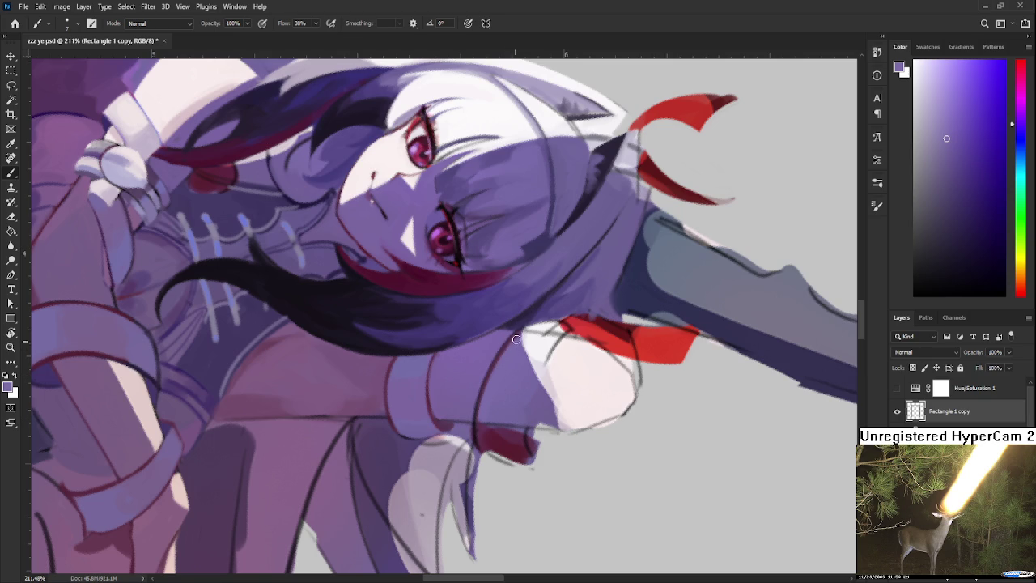
# - Rotate the face upright and paint purple over the red patch by the chin and collar
pyautogui.press('r')
pyautogui.moveTo(497, 418)
pyautogui.mouseDown()
pyautogui.moveTo(569, 367)
pyautogui.moveTo(491, 380)
pyautogui.mouseUp()
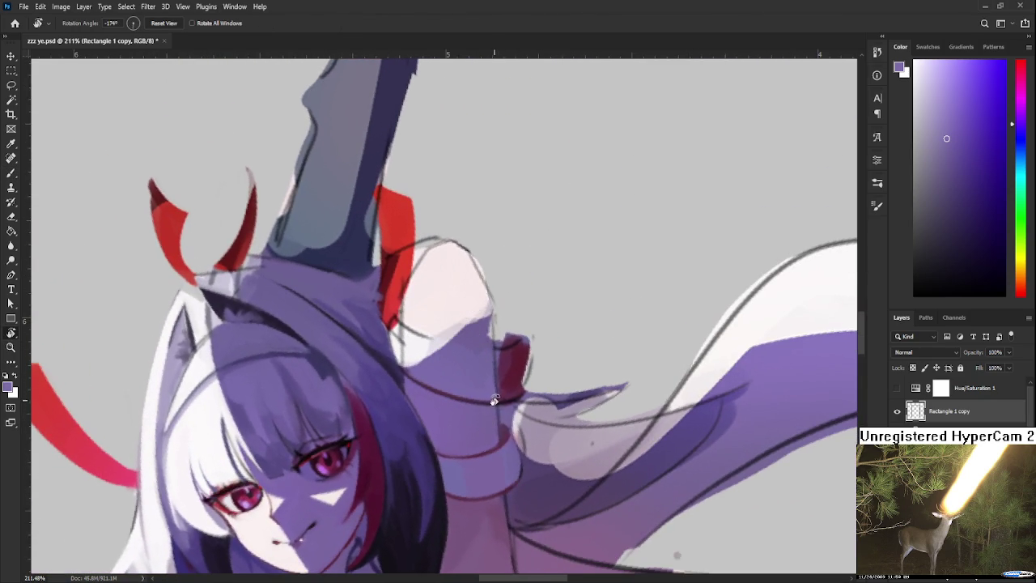
pyautogui.press('b')
pyautogui.keyDown('alt'); pyautogui.click(491, 380); pyautogui.keyUp('alt')
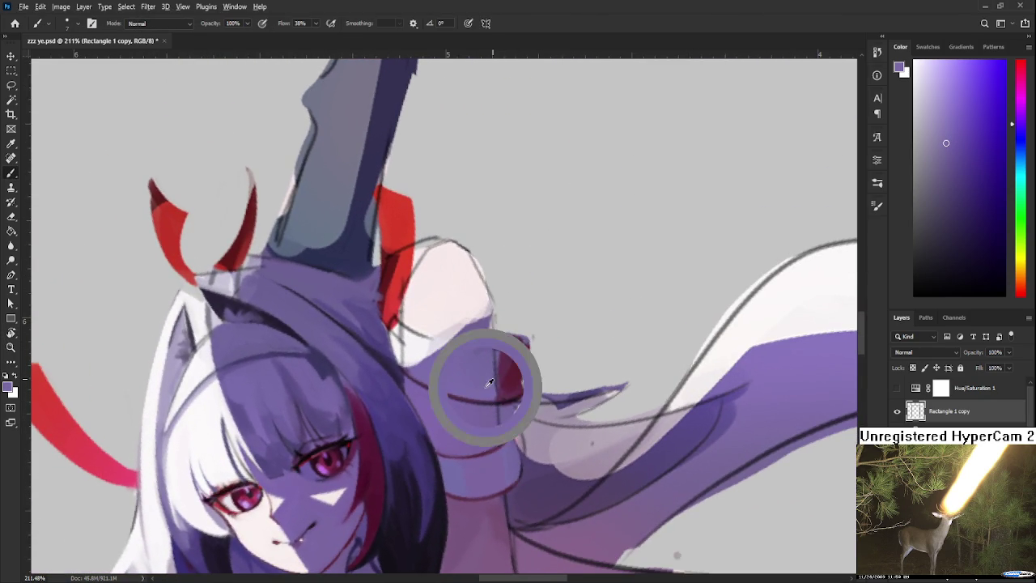
pyautogui.moveTo(493, 379)
pyautogui.mouseDown()
pyautogui.moveTo(494, 391)
pyautogui.moveTo(511, 369)
pyautogui.moveTo(527, 368)
pyautogui.moveTo(527, 354)
pyautogui.moveTo(497, 394)
pyautogui.moveTo(510, 356)
pyautogui.moveTo(319, 351)
pyautogui.mouseUp()
pyautogui.keyDown('alt'); pyautogui.click(509, 349); pyautogui.keyUp('alt')
pyautogui.keyDown('alt'); pyautogui.click(512, 372); pyautogui.keyUp('alt')
# - Sample dark magenta and purple, switch to the Eraser, and rotate the canvas about 84 degrees
pyautogui.press('r')
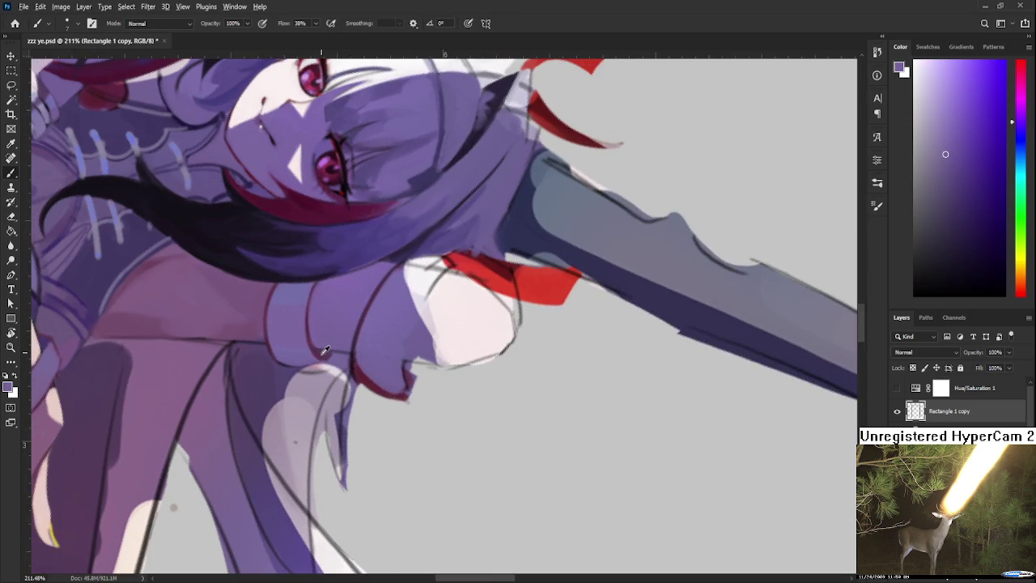
pyautogui.keyDown('alt'); pyautogui.click(320, 349); pyautogui.keyUp('alt')
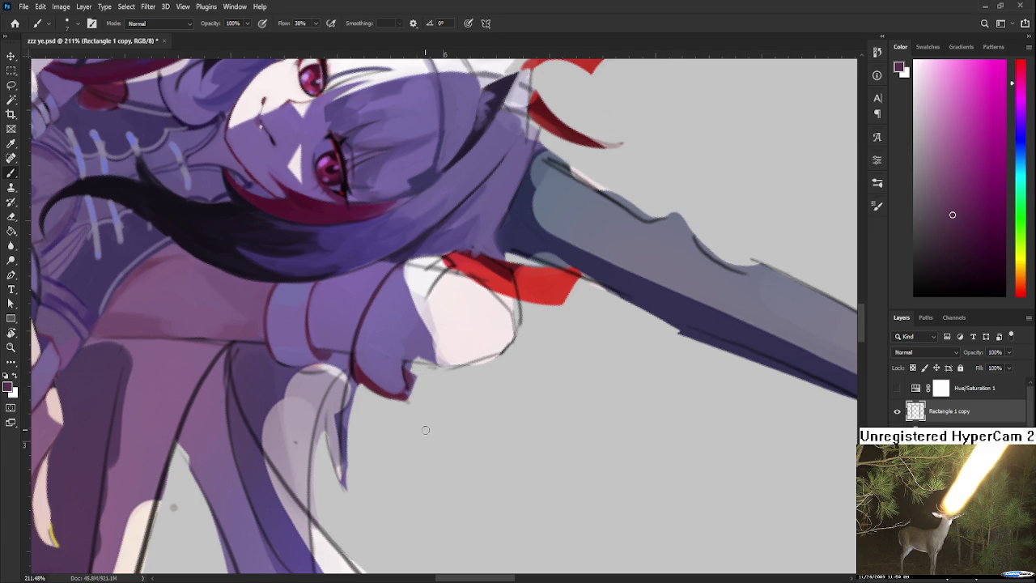
pyautogui.keyDown('alt'); pyautogui.click(402, 370); pyautogui.keyUp('alt')
pyautogui.keyDown('alt'); pyautogui.click(407, 372); pyautogui.keyUp('alt')
pyautogui.press('e')
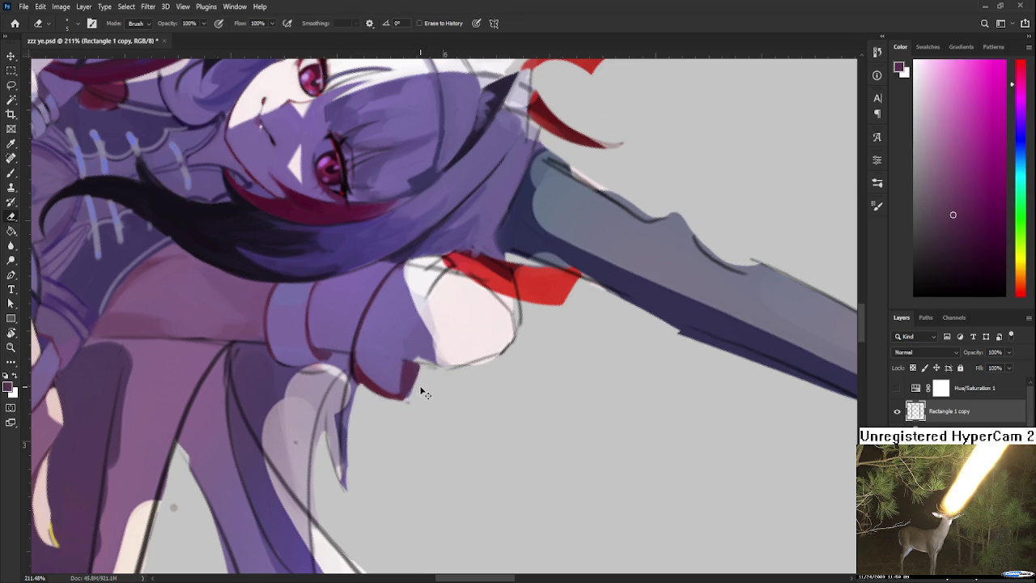
pyautogui.press('r')
pyautogui.moveTo(421, 392)
pyautogui.mouseDown()
pyautogui.moveTo(564, 364)
pyautogui.moveTo(485, 357)
pyautogui.mouseUp()
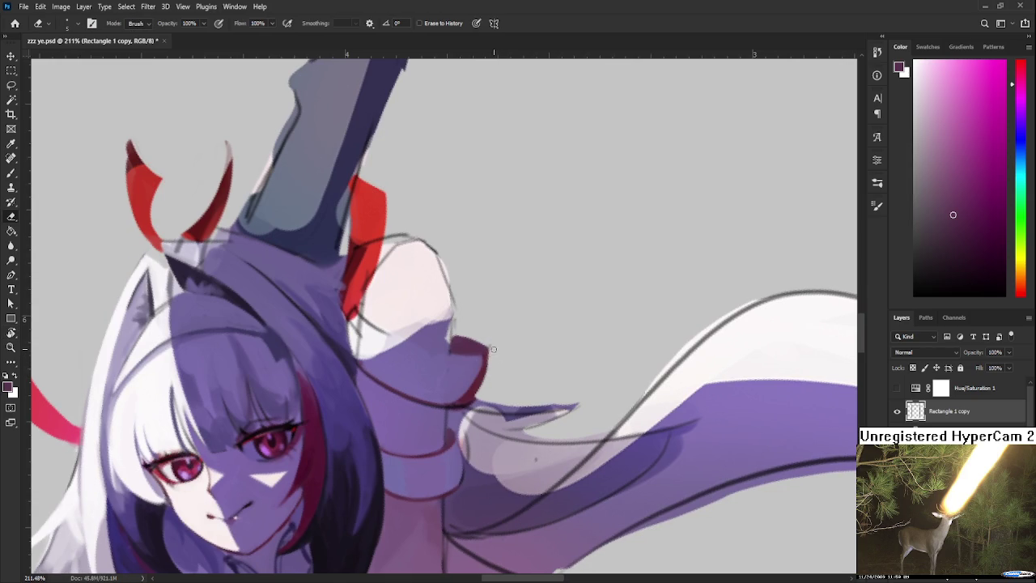
pyautogui.press('r')
pyautogui.moveTo(496, 351)
pyautogui.mouseDown()
pyautogui.moveTo(508, 358)
pyautogui.moveTo(435, 375)
pyautogui.moveTo(446, 381)
pyautogui.mouseUp()
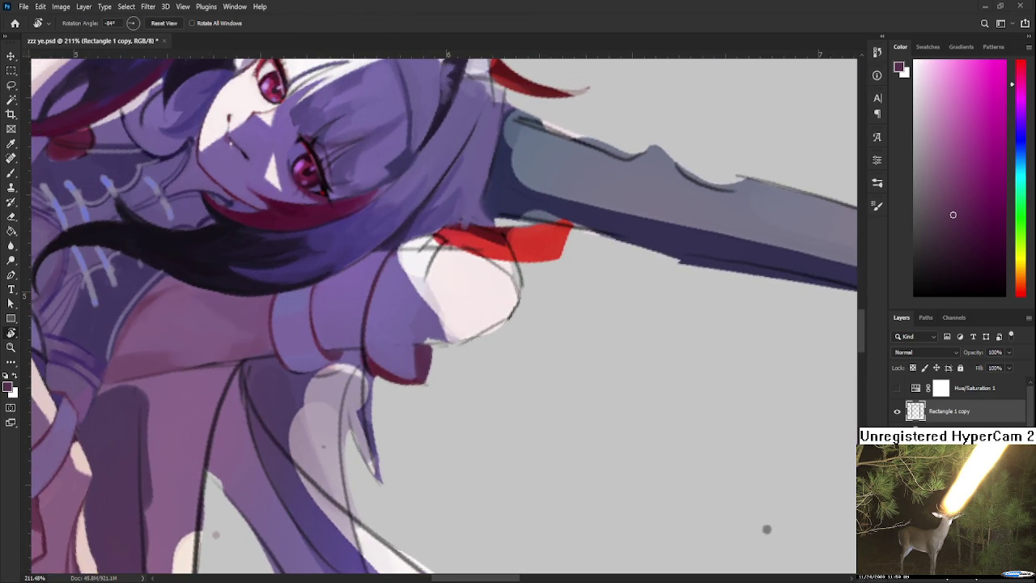
pyautogui.scroll(-2, 608, 451)
# - Lasso around the whole figure and copy it from Rectangle 1 copy to Layer 28
pyautogui.scroll(-2, 526, 416)
pyautogui.scroll(-2, 474, 381)
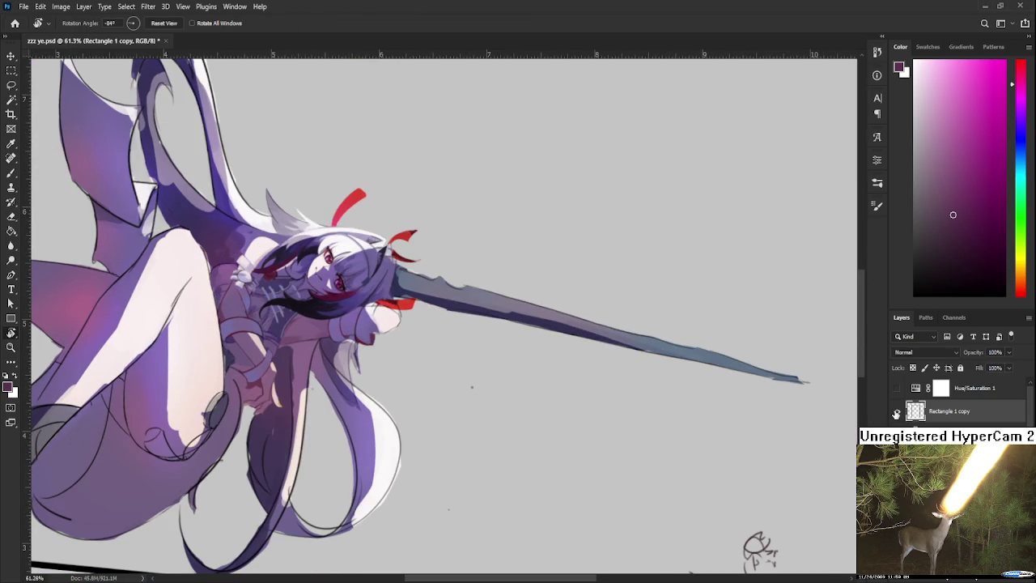
pyautogui.moveTo(319, 374); pyautogui.dragTo(359, 375)
pyautogui.press('l')
pyautogui.moveTo(521, 418); pyautogui.dragTo(36, 147)
pyautogui.moveTo(135, 95)
pyautogui.mouseDown()
pyautogui.moveTo(518, 226)
pyautogui.moveTo(521, 413)
pyautogui.mouseUp()
pyautogui.scroll(-2, 369, 331)
pyautogui.scroll(-2, 369, 332)
pyautogui.scroll(-2, 369, 331)
pyautogui.moveTo(400, 380); pyautogui.dragTo(420, 378)
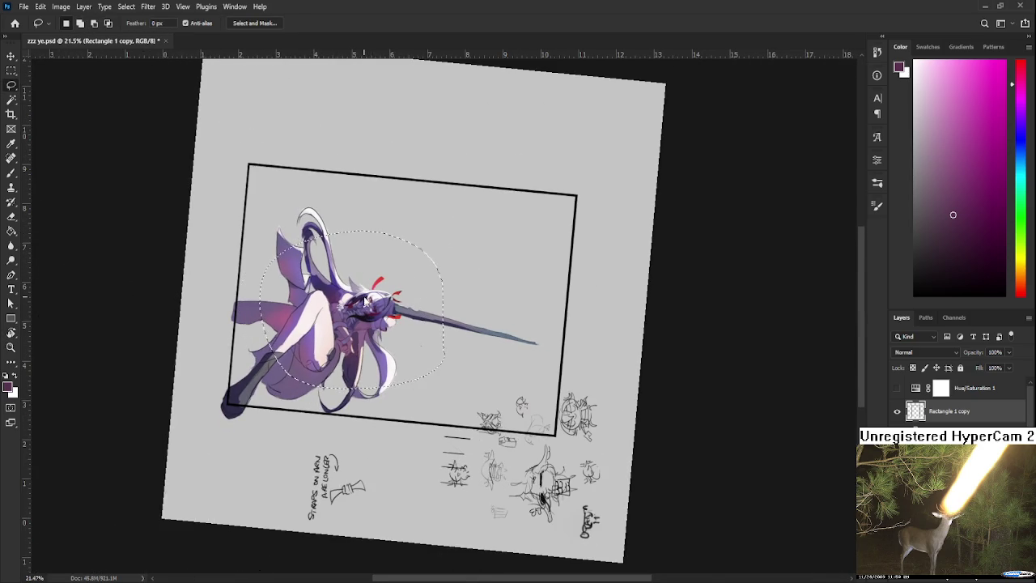
pyautogui.hotkey('ctrl', 'j')
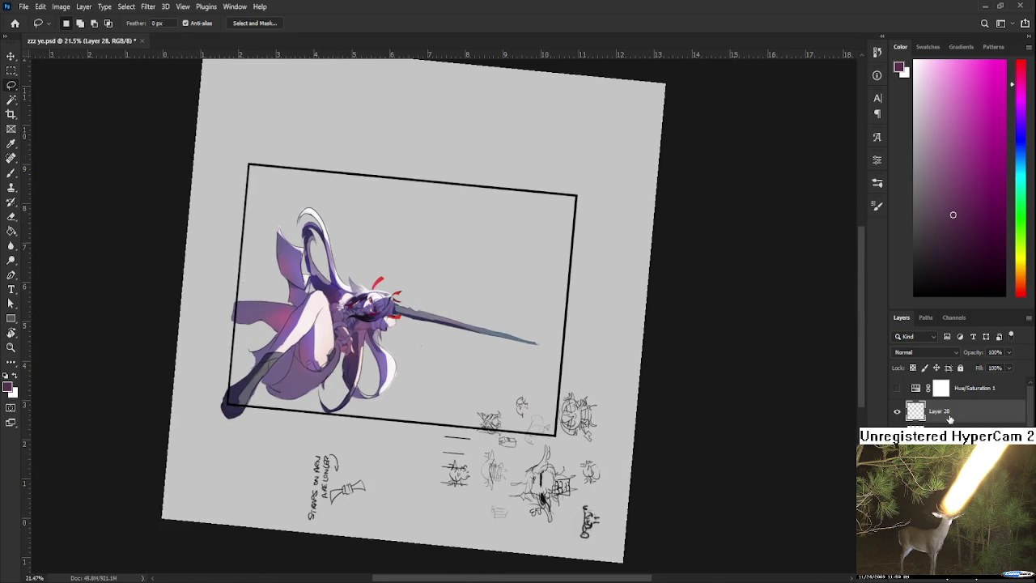
# - Zoom back in on the face and arm and rotate the canvas to about -105 degrees
pyautogui.scroll(-2, 950, 416)
pyautogui.scroll(-3, 950, 415)
pyautogui.scroll(-2, 950, 415)
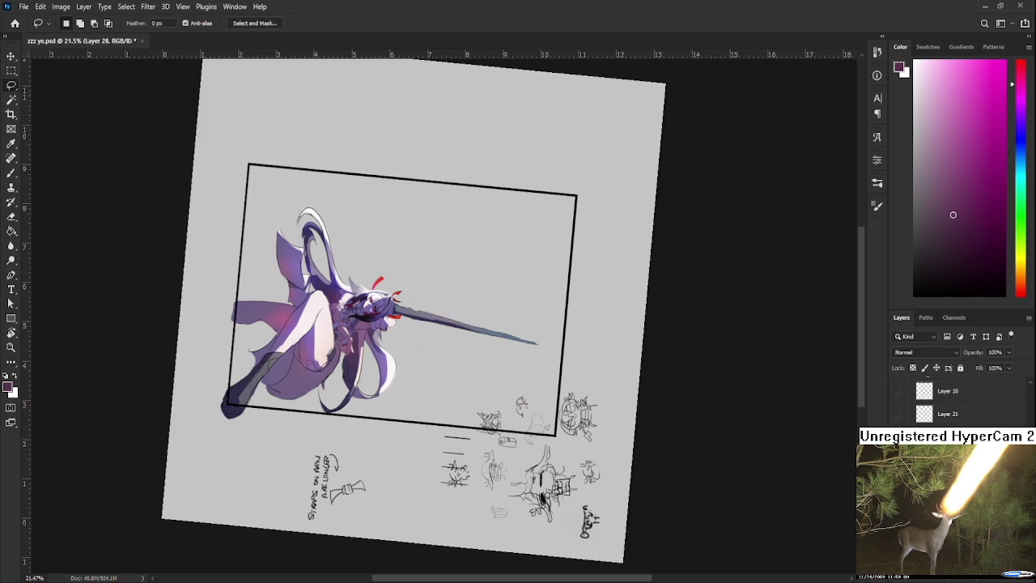
pyautogui.scroll(-1, 950, 405)
pyautogui.scroll(4, 356, 348)
pyautogui.scroll(2, 367, 310)
pyautogui.scroll(3, 367, 306)
pyautogui.scroll(2, 368, 307)
pyautogui.moveTo(367, 308)
pyautogui.mouseDown()
pyautogui.moveTo(369, 387)
pyautogui.moveTo(397, 381)
pyautogui.mouseUp()
pyautogui.press('r')
pyautogui.moveTo(336, 345); pyautogui.dragTo(357, 363)
# - Rotate the canvas to about -83 degrees and sample a muted purple
pyautogui.press('b')
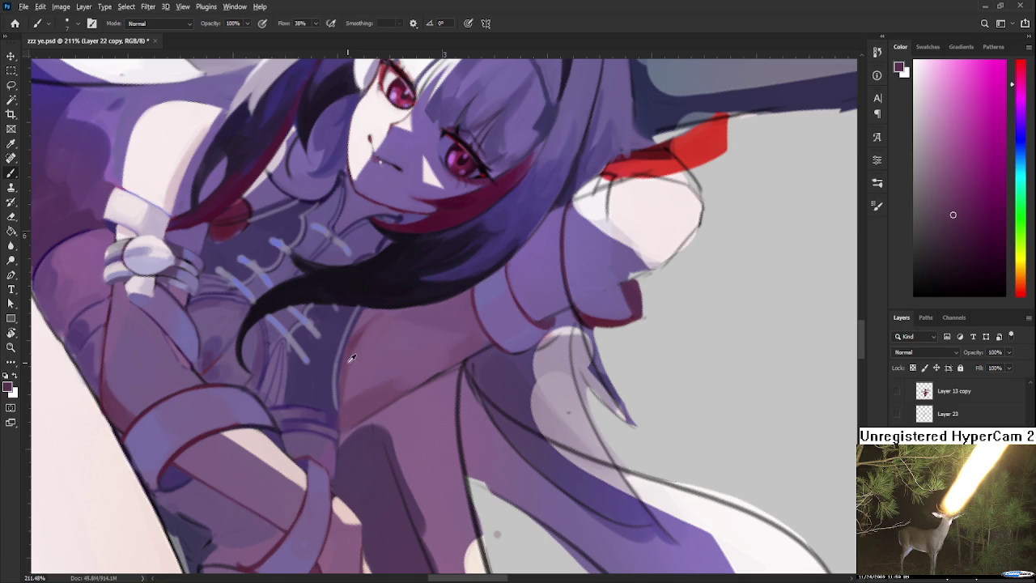
pyautogui.keyDown('alt'); pyautogui.click(343, 359); pyautogui.keyUp('alt')
pyautogui.press('r')
pyautogui.moveTo(470, 359); pyautogui.dragTo(400, 407)
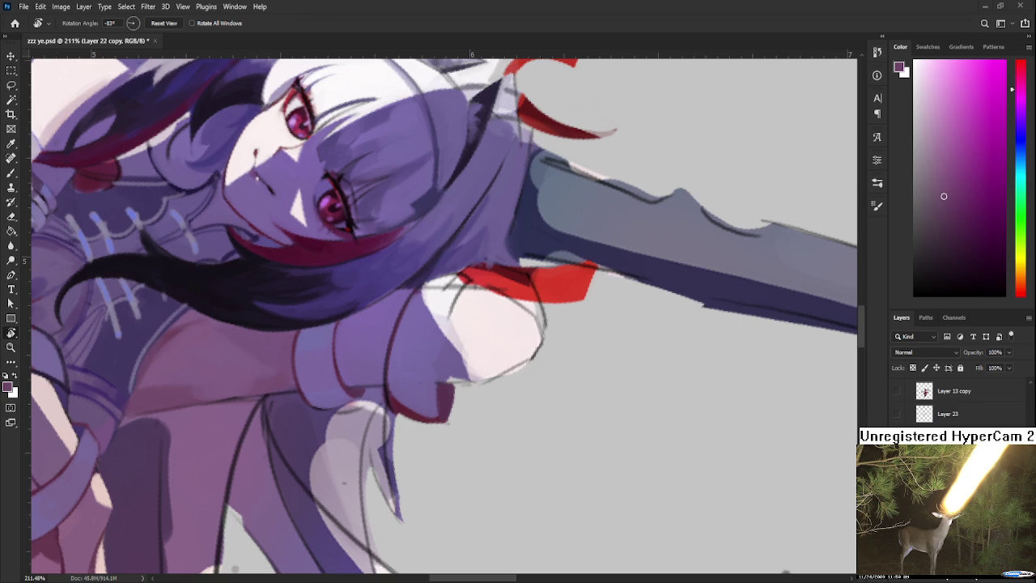
pyautogui.moveTo(450, 341); pyautogui.dragTo(450, 342)
pyautogui.moveTo(467, 402); pyautogui.dragTo(467, 394)
pyautogui.keyDown('alt'); pyautogui.click(413, 402); pyautogui.keyUp('alt')
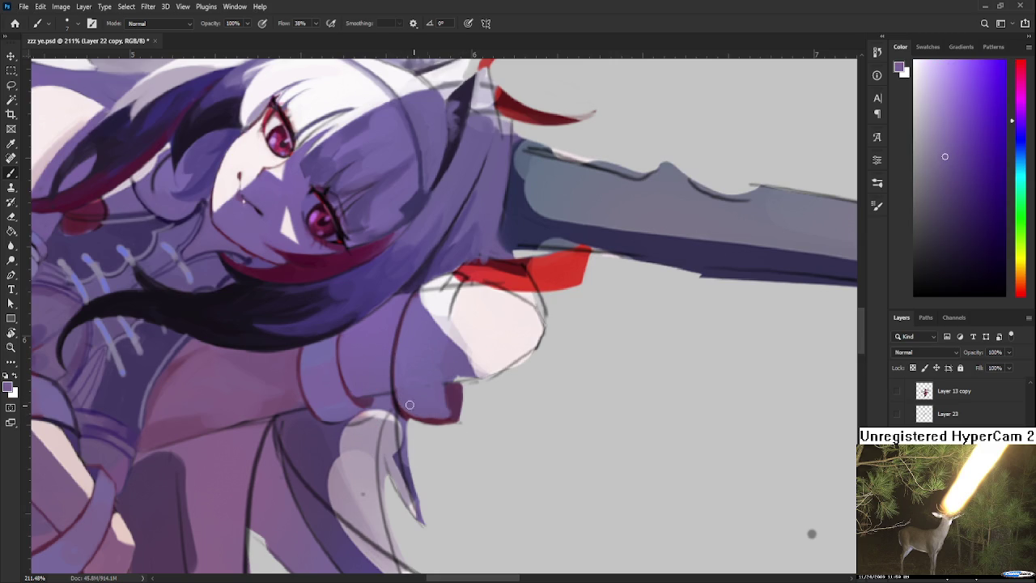
pyautogui.press('e')
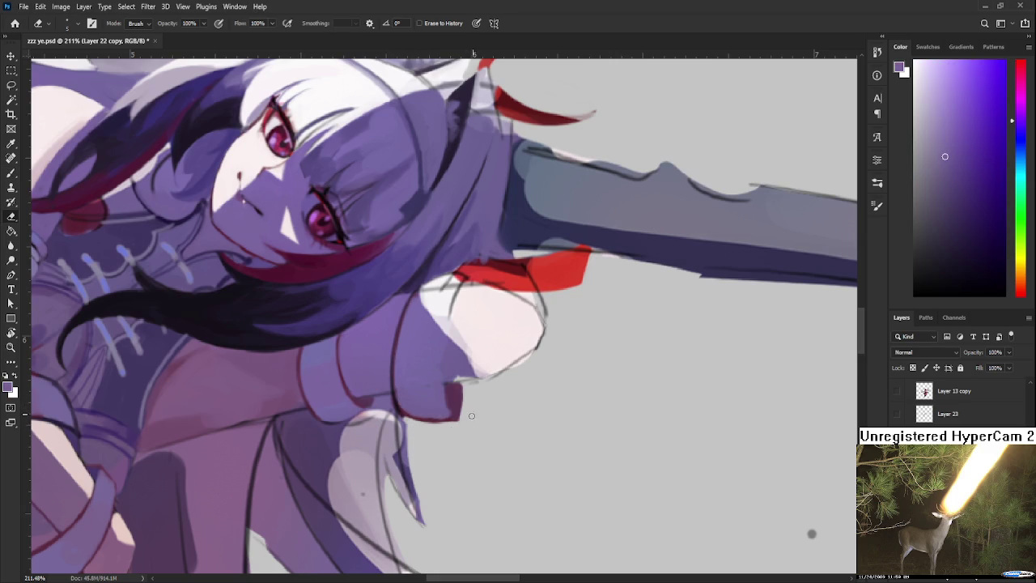
pyautogui.press('b')
# - Sample dark magenta and purple tones from the sleeve edge and arm wrap
pyautogui.keyDown('alt'); pyautogui.click(449, 392); pyautogui.keyUp('alt')
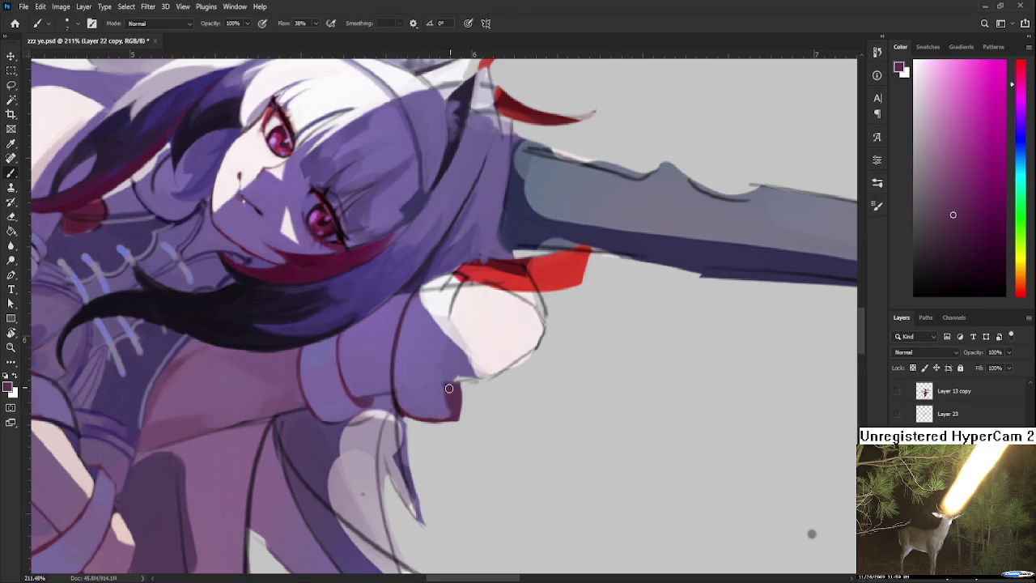
pyautogui.keyDown('alt'); pyautogui.click(441, 394); pyautogui.keyUp('alt')
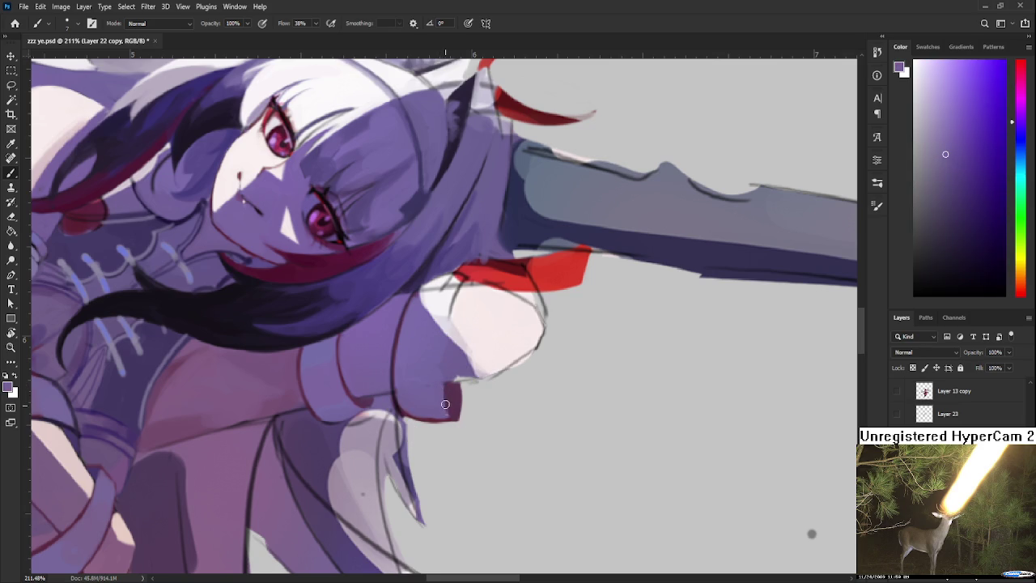
pyautogui.keyDown('alt'); pyautogui.click(455, 396); pyautogui.keyUp('alt')
pyautogui.keyDown('alt'); pyautogui.click(440, 393); pyautogui.keyUp('alt')
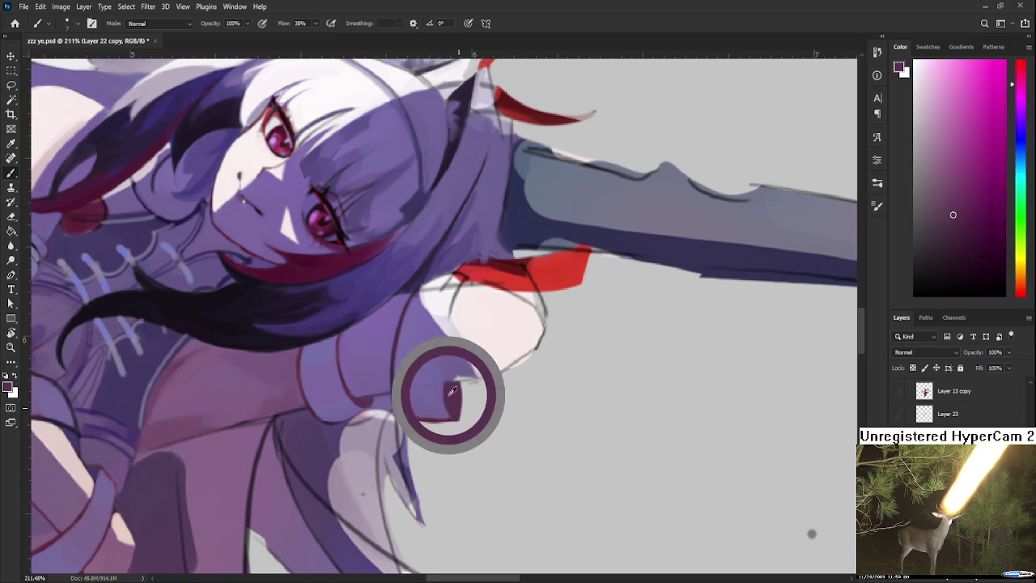
pyautogui.keyDown('alt'); pyautogui.click(440, 388); pyautogui.keyUp('alt')
pyautogui.keyDown('alt'); pyautogui.click(440, 396); pyautogui.keyUp('alt')
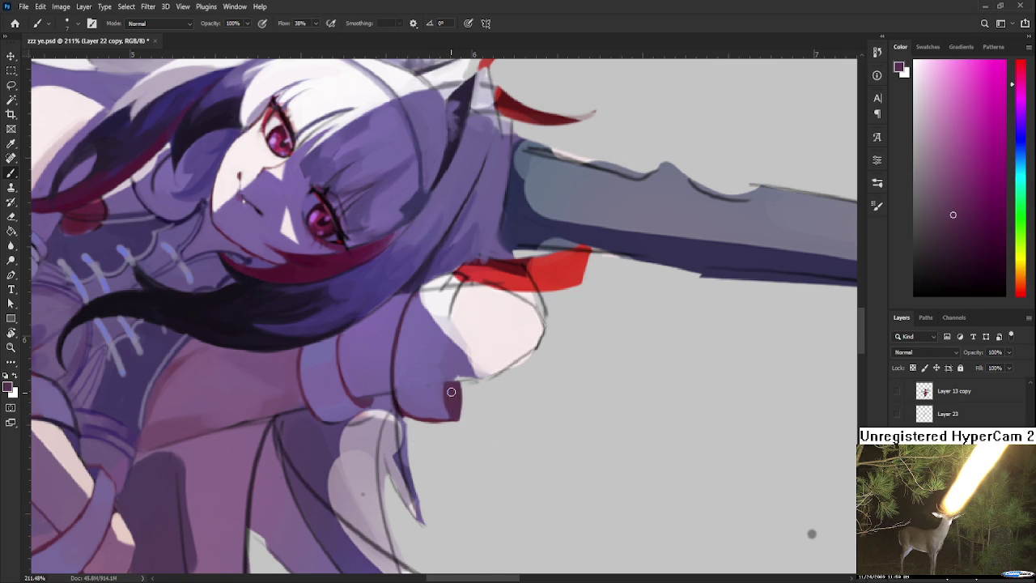
pyautogui.scroll(1, 443, 390)
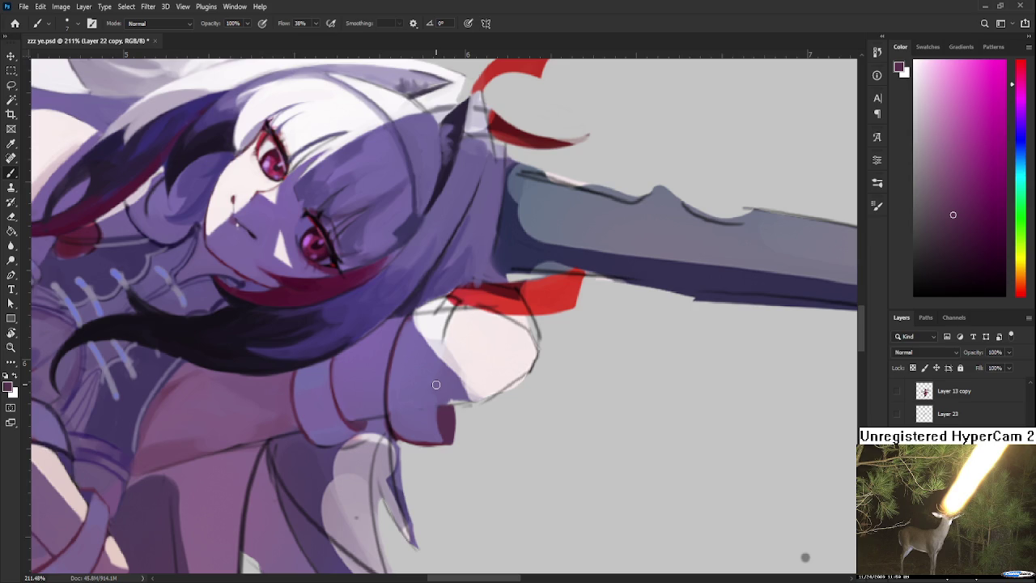
pyautogui.keyDown('alt'); pyautogui.moveTo(427, 416); pyautogui.dragTo(393, 361); pyautogui.keyUp('alt')
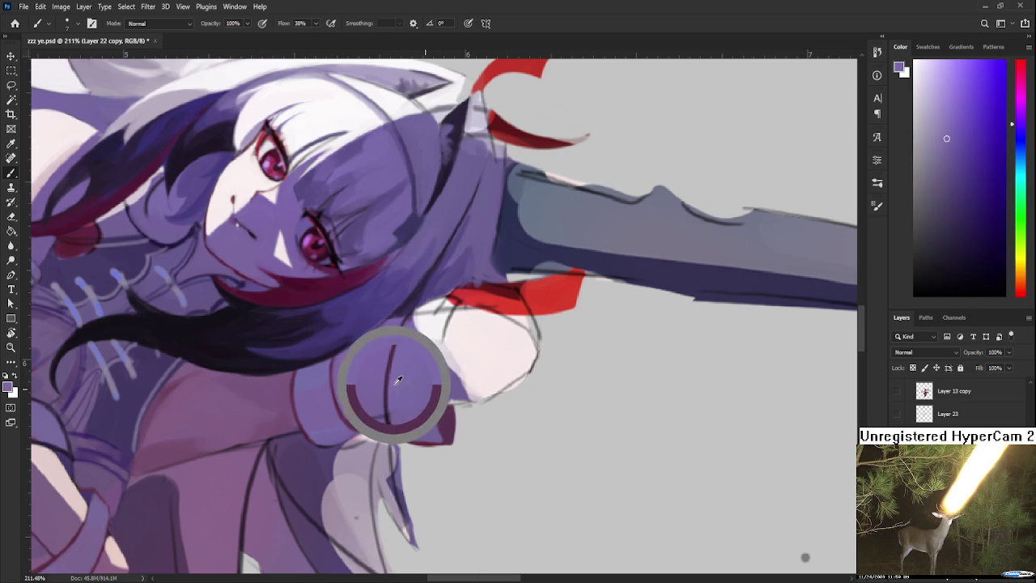
# - Draw a dark line down the shoulder and arm edge, then sample skin pink and purple
pyautogui.moveTo(454, 316); pyautogui.dragTo(437, 414)
pyautogui.hotkey('ctrl', 'z')
pyautogui.moveTo(455, 308); pyautogui.dragTo(437, 414)
pyautogui.keyDown('alt'); pyautogui.click(453, 324); pyautogui.keyUp('alt')
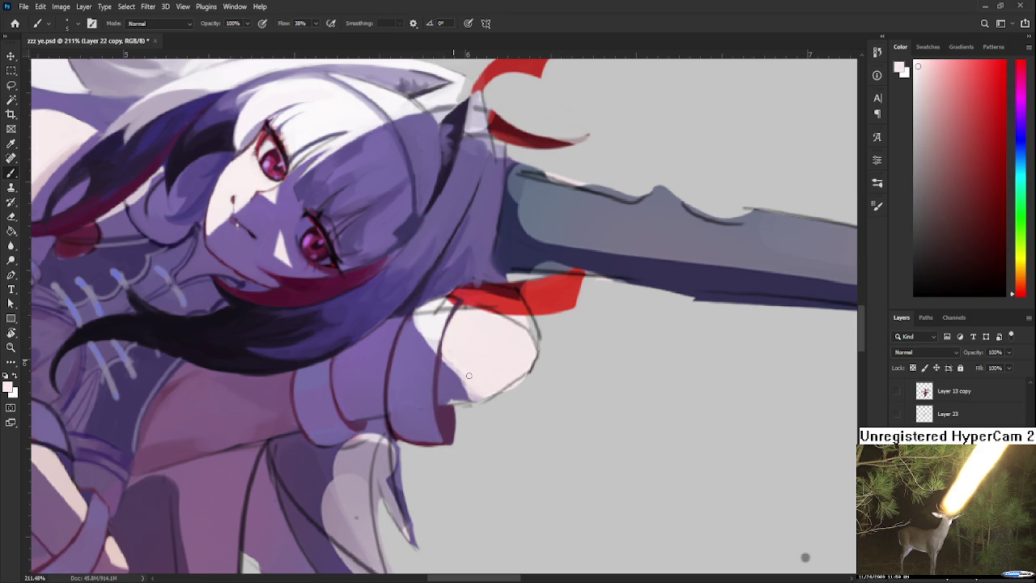
pyautogui.keyDown('alt'); pyautogui.click(452, 394); pyautogui.keyUp('alt')
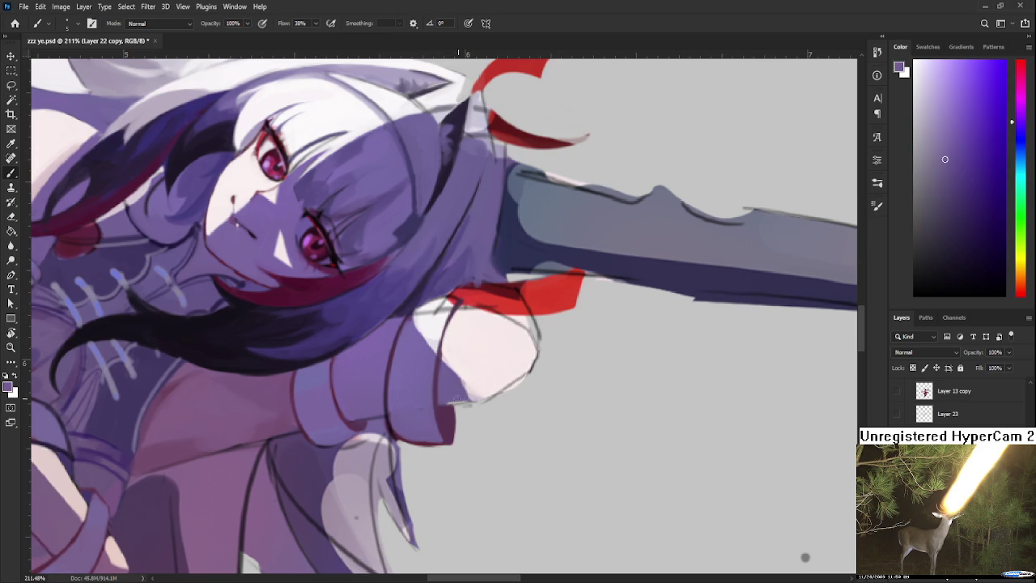
pyautogui.keyDown('alt'); pyautogui.click(475, 374); pyautogui.keyUp('alt')
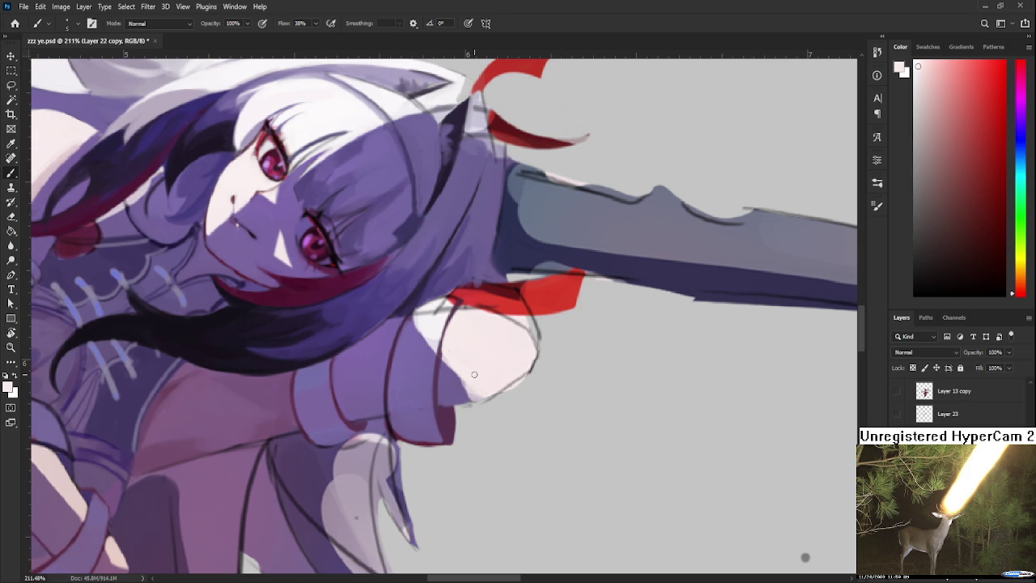
# - Sample arm-wrap purple and rotate the canvas to about -96, then 169 degrees
pyautogui.moveTo(470, 383); pyautogui.dragTo(427, 300)
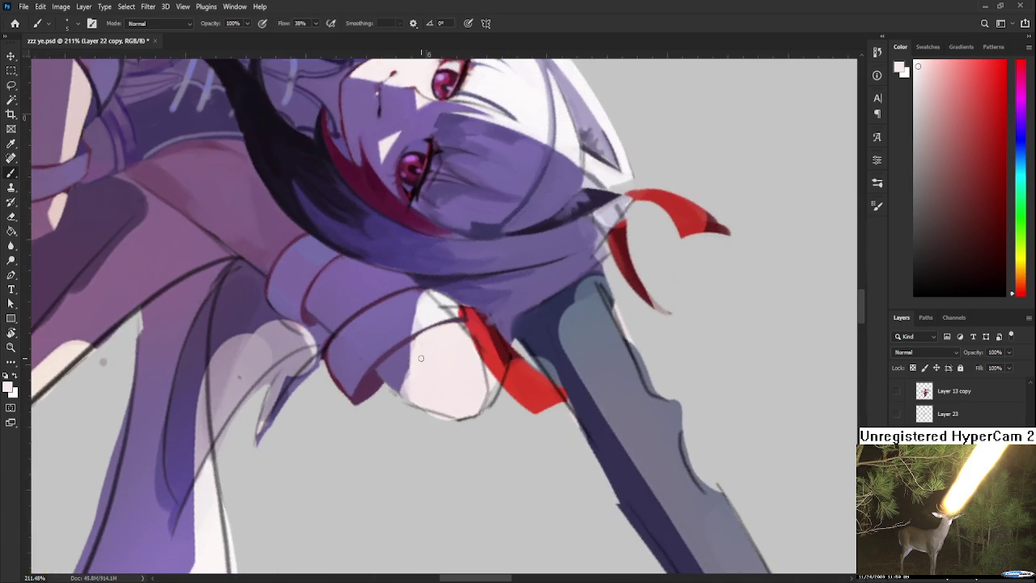
pyautogui.keyDown('alt'); pyautogui.click(403, 366); pyautogui.keyUp('alt')
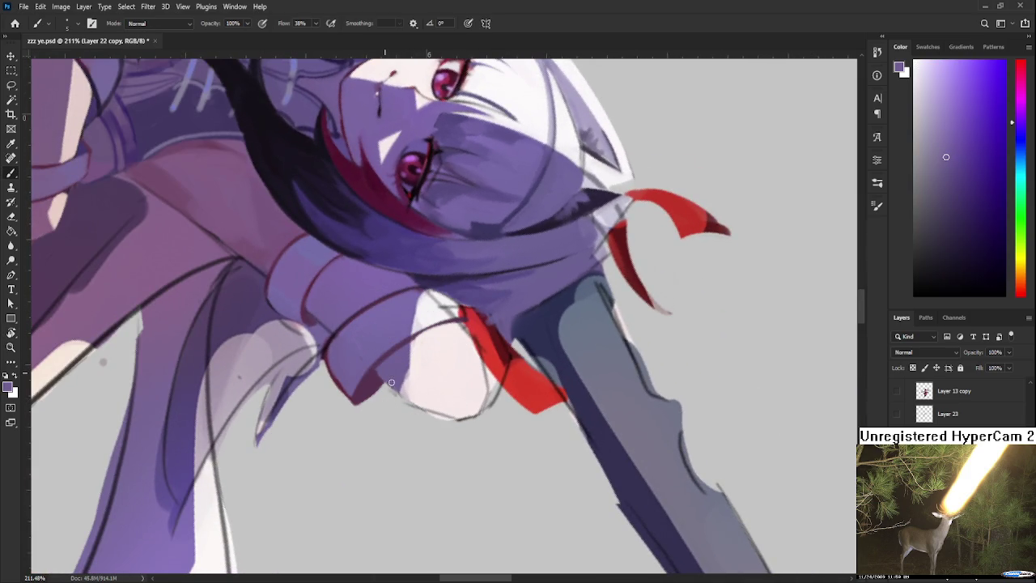
pyautogui.keyDown('alt'); pyautogui.click(395, 377); pyautogui.keyUp('alt')
pyautogui.press('e')
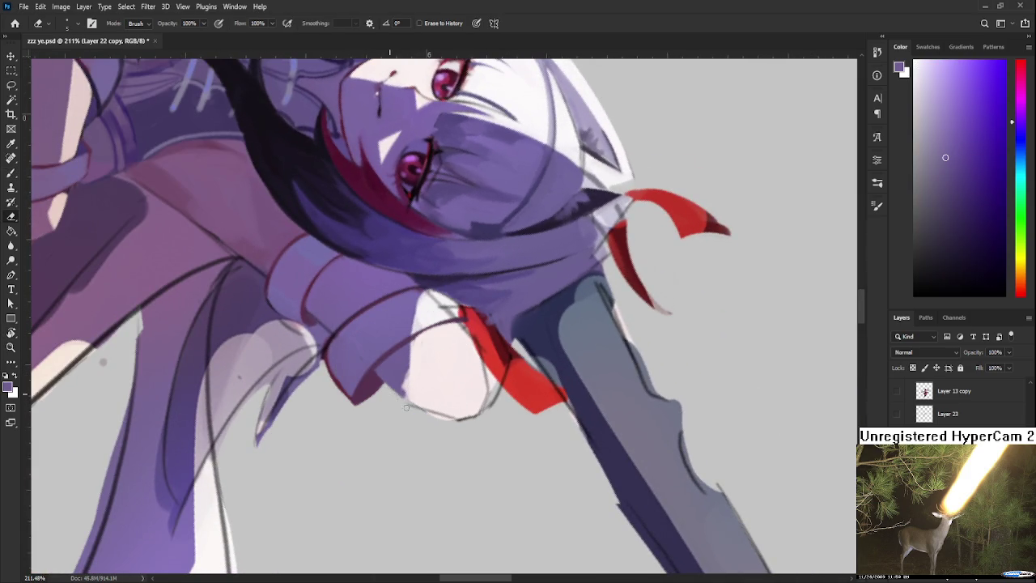
pyautogui.press('r')
pyautogui.moveTo(427, 422); pyautogui.dragTo(476, 378)
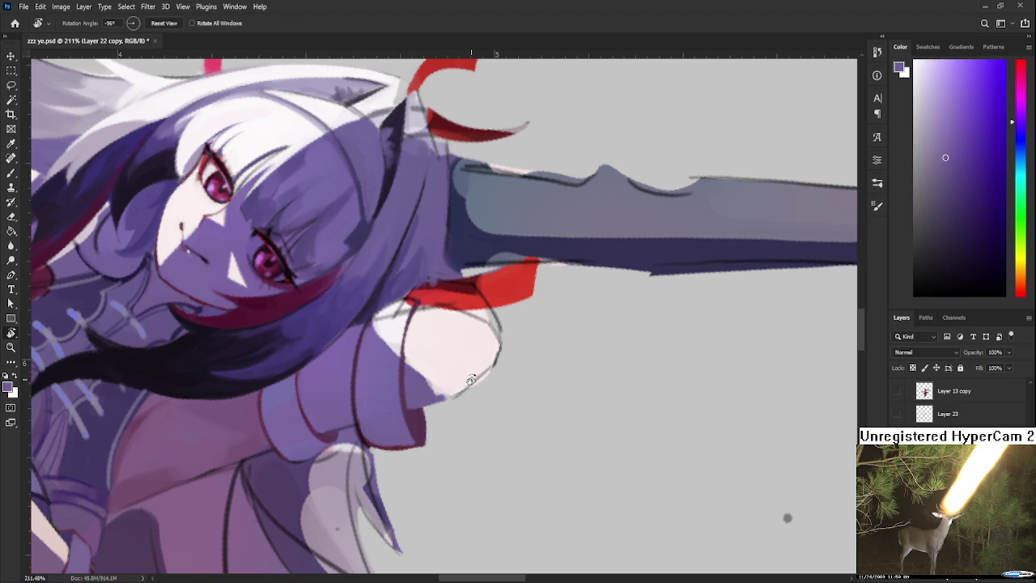
pyautogui.press('e')
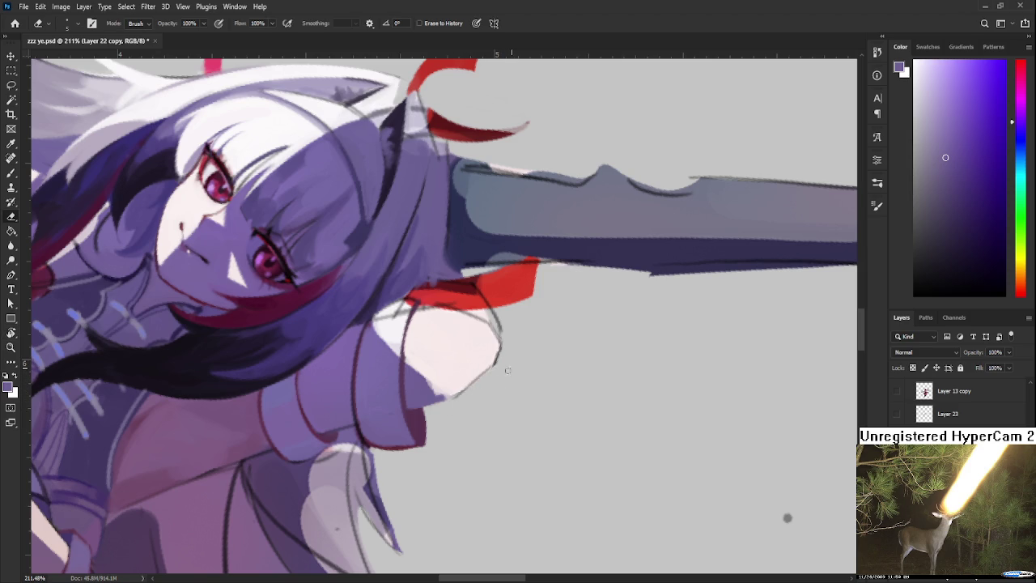
pyautogui.press('r')
pyautogui.moveTo(502, 343)
pyautogui.mouseDown()
pyautogui.moveTo(499, 323)
pyautogui.moveTo(492, 359)
pyautogui.mouseUp()
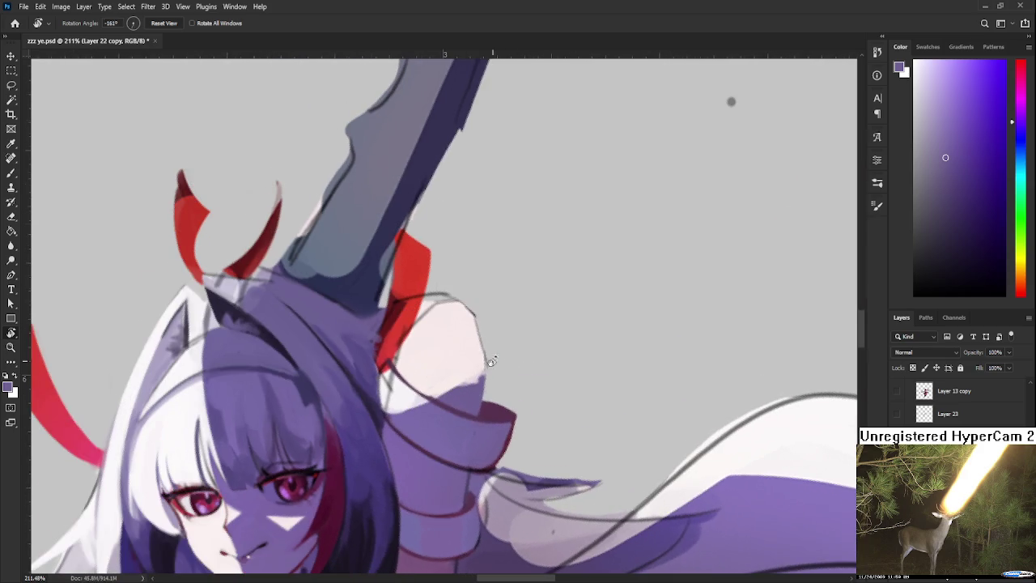
# - Paint purple shading up along the sleeve's right edge
pyautogui.press('b')
pyautogui.keyDown('alt'); pyautogui.click(469, 370); pyautogui.keyUp('alt')
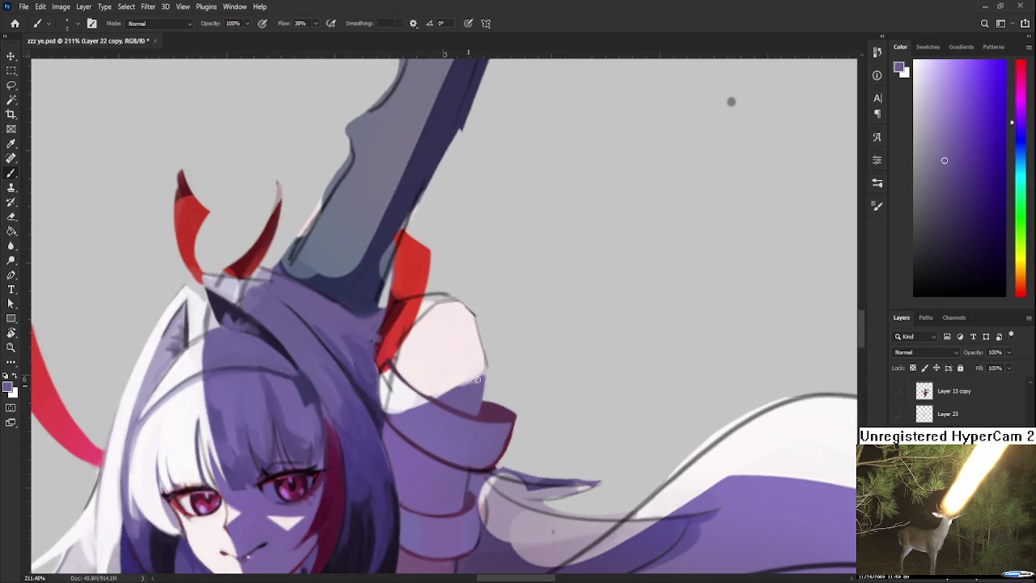
pyautogui.moveTo(469, 387); pyautogui.dragTo(483, 371)
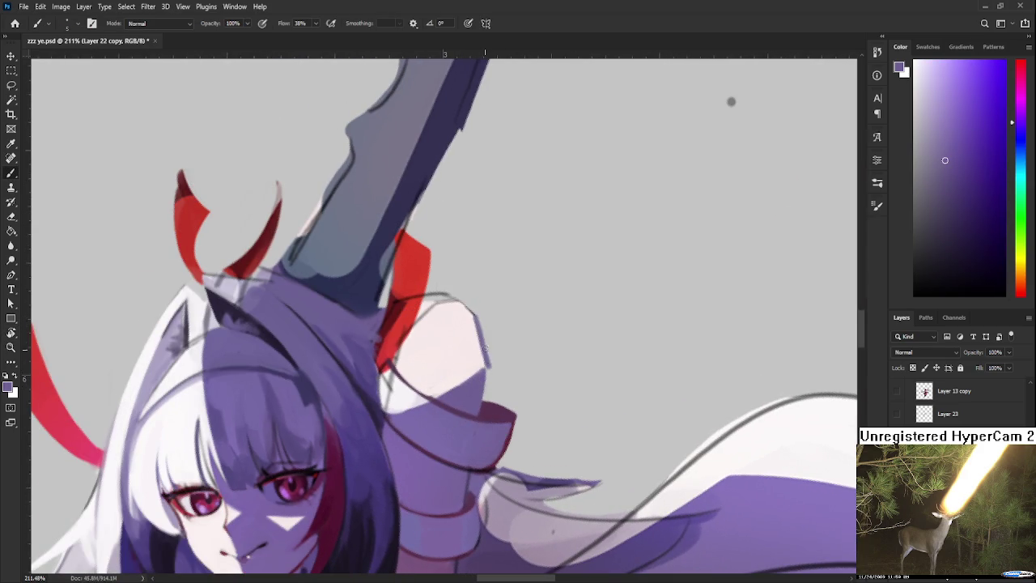
pyautogui.press('e')
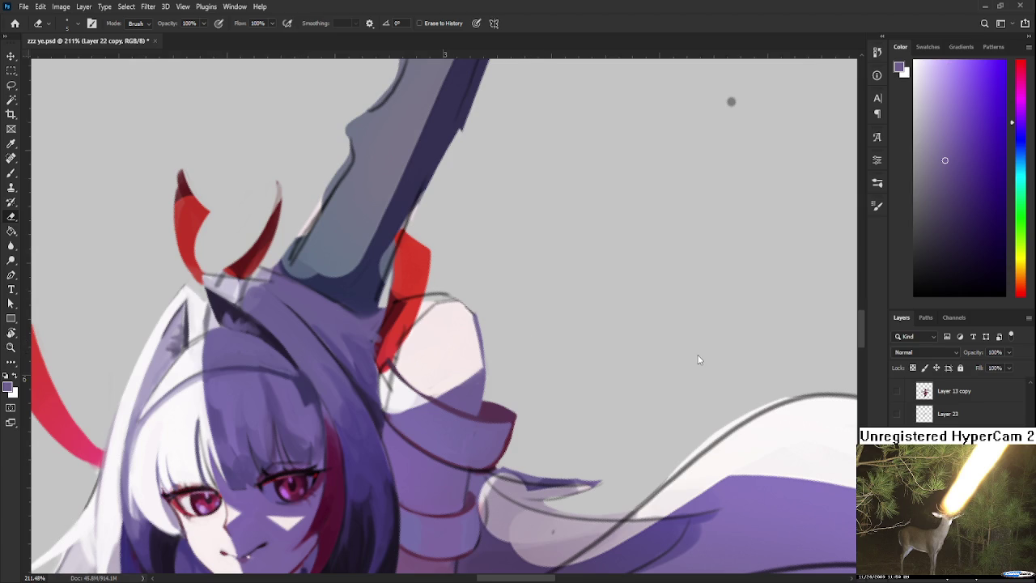
pyautogui.scroll(-2, 458, 306)
pyautogui.scroll(-3, 457, 306)
pyautogui.scroll(-3, 457, 306)
pyautogui.scroll(-2, 458, 306)
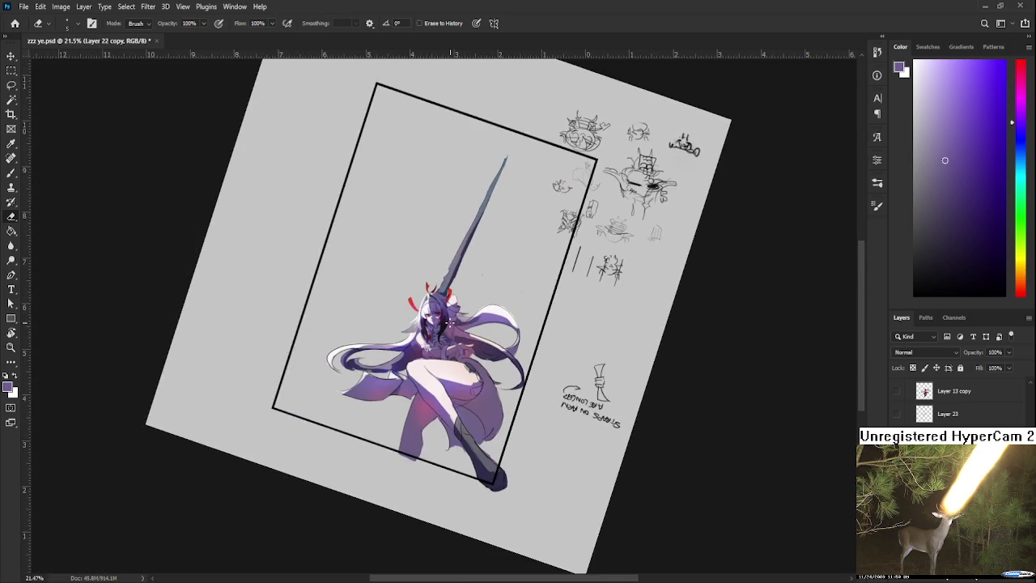
pyautogui.scroll(2, 449, 320)
pyautogui.scroll(3, 450, 319)
pyautogui.scroll(2, 437, 299)
pyautogui.scroll(2, 434, 296)
pyautogui.press('r')
pyautogui.moveTo(434, 296)
pyautogui.mouseDown()
pyautogui.moveTo(518, 240)
pyautogui.moveTo(486, 211)
pyautogui.mouseUp()
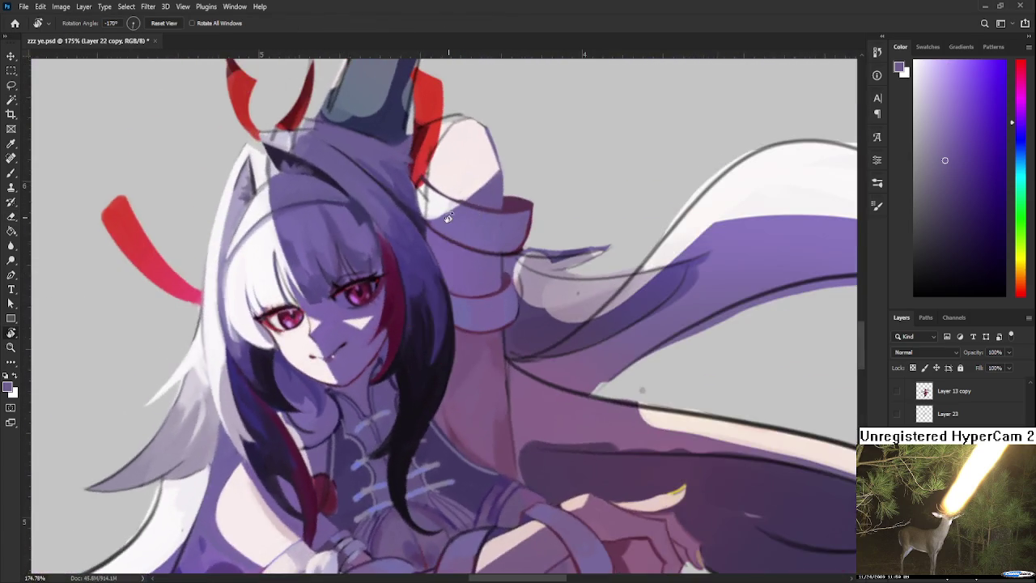
pyautogui.scroll(-2, 486, 211)
pyautogui.scroll(-2, 469, 227)
pyautogui.scroll(-2, 459, 235)
pyautogui.scroll(1, 486, 242)
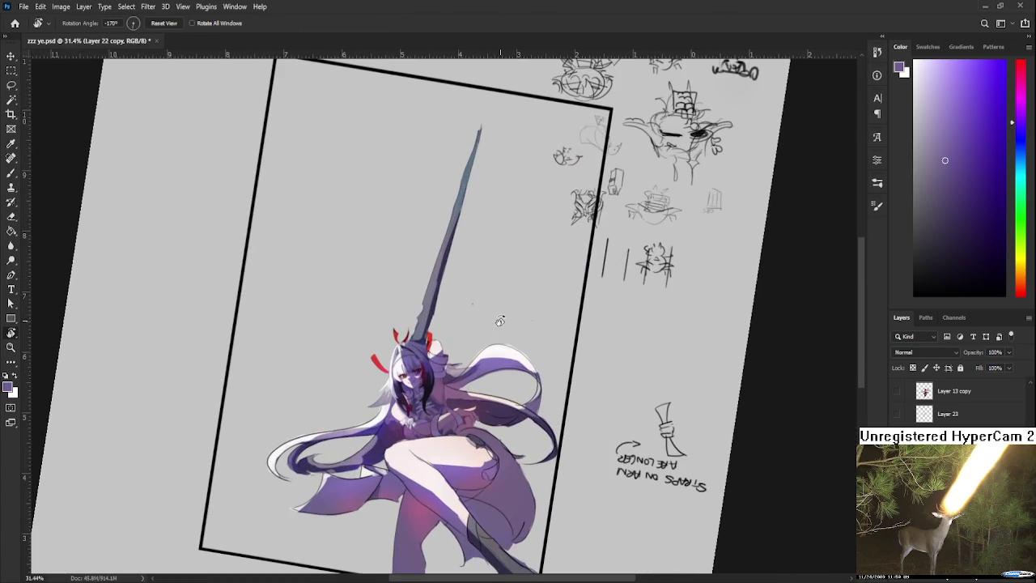
pyautogui.scroll(1, 930, 402)
pyautogui.click(896, 413)
pyautogui.scroll(-2, 532, 312)
pyautogui.moveTo(575, 329)
pyautogui.mouseDown()
pyautogui.moveTo(524, 376)
pyautogui.moveTo(252, 364)
pyautogui.mouseUp()
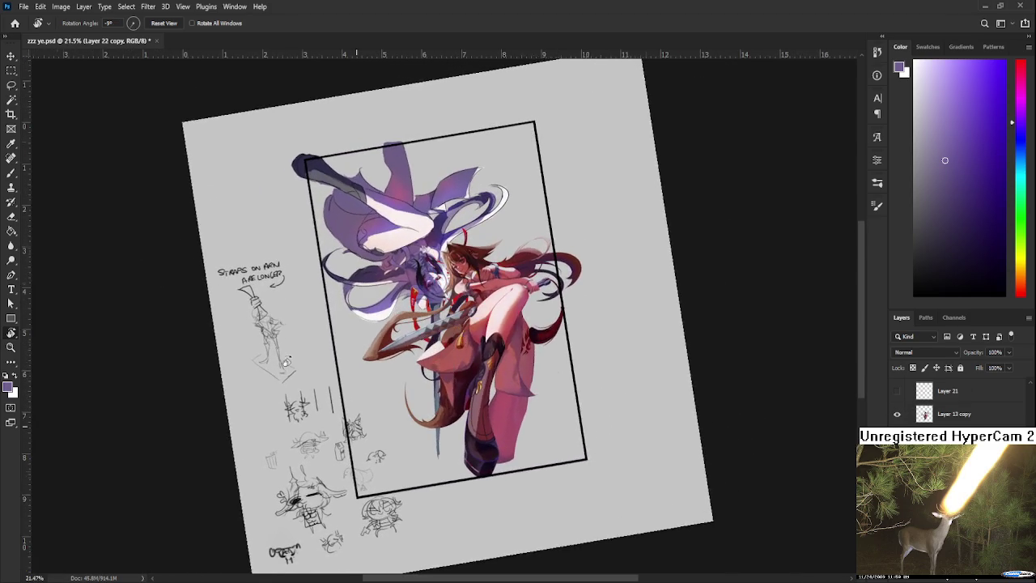
pyautogui.moveTo(231, 431); pyautogui.dragTo(574, 346)
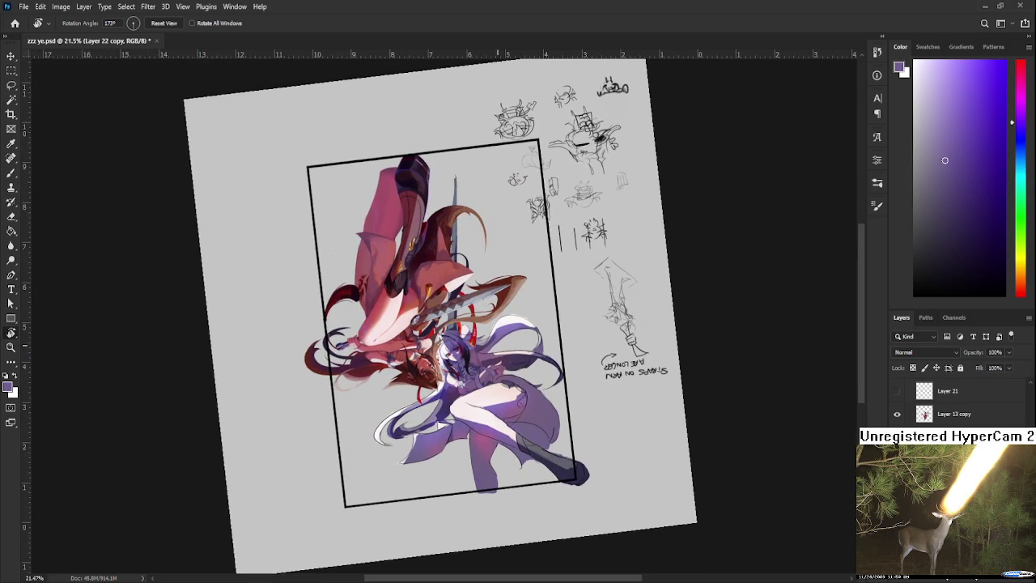
pyautogui.moveTo(503, 351); pyautogui.dragTo(502, 368)
pyautogui.scroll(3, 502, 368)
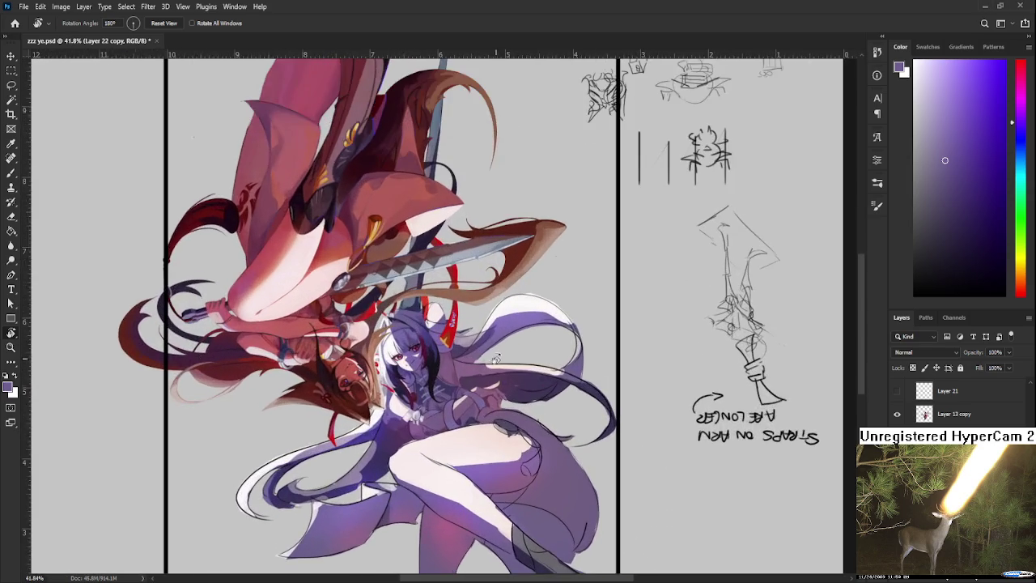
pyautogui.hotkey('ctrl', ',')
pyautogui.hotkey('ctrl', ',')
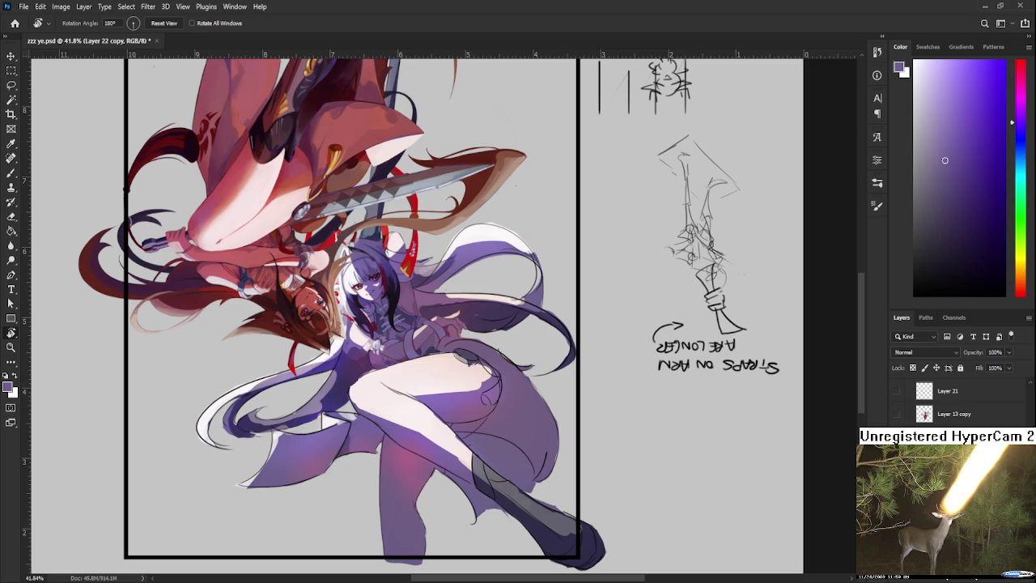
pyautogui.click(896, 413)
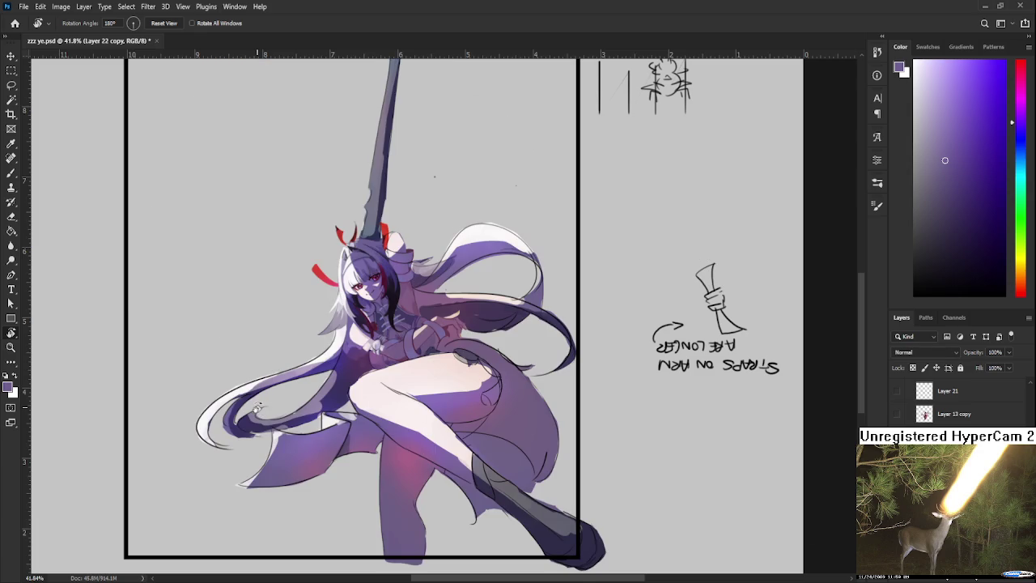
pyautogui.scroll(1, 255, 407)
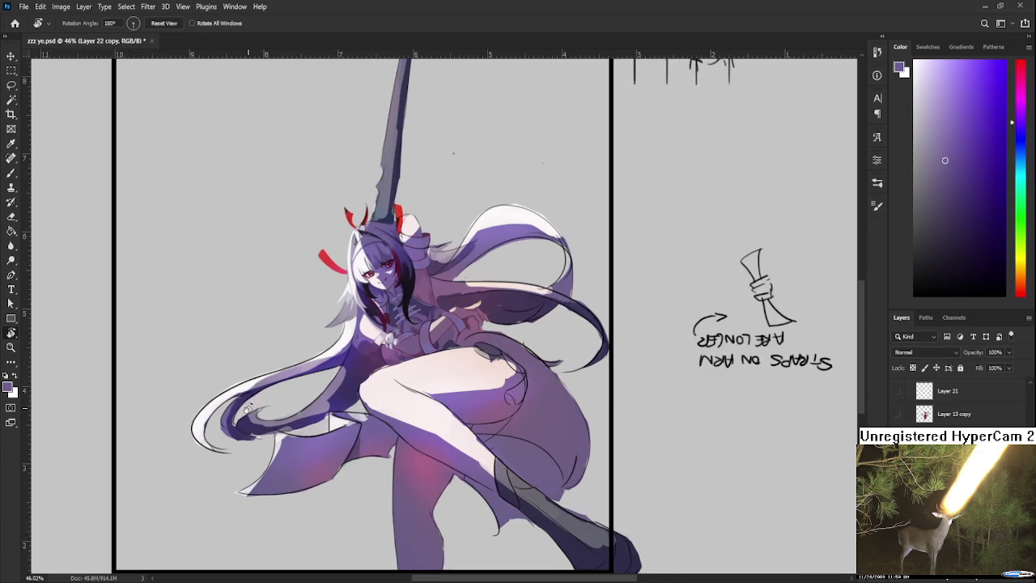
pyautogui.scroll(1, 248, 410)
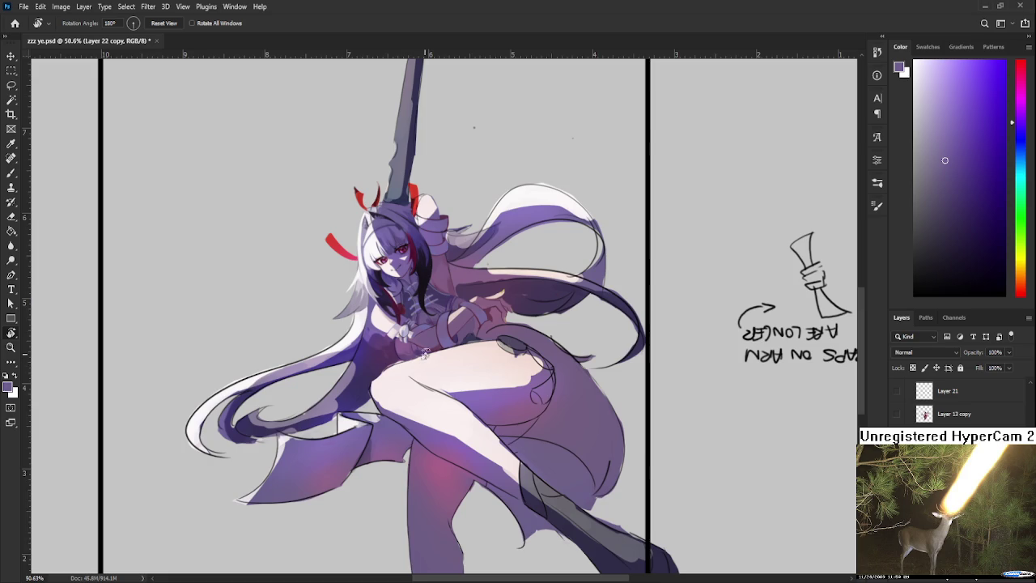
pyautogui.scroll(-5, 440, 204)
pyautogui.scroll(5, 440, 204)
pyautogui.scroll(2, 440, 204)
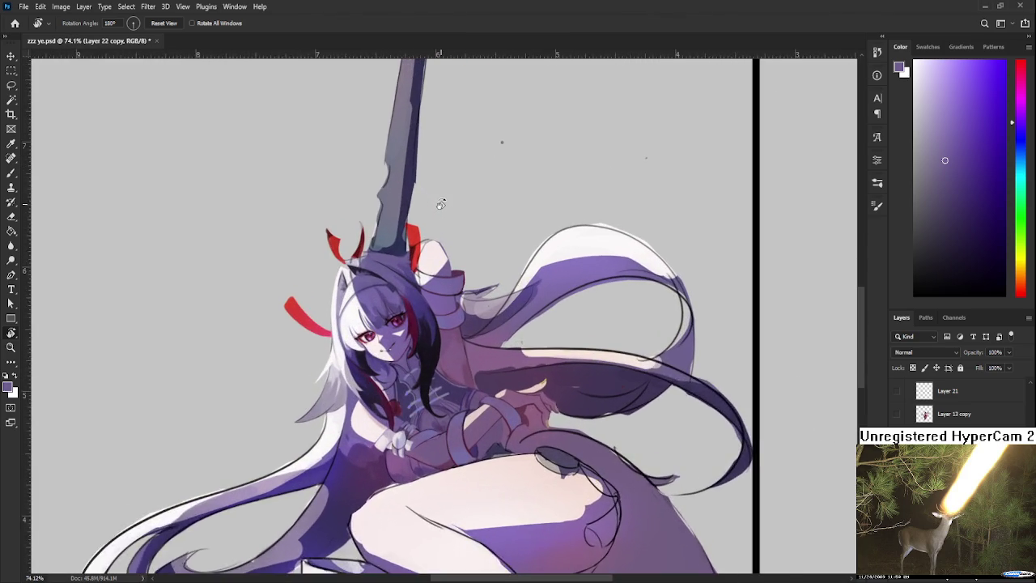
pyautogui.scroll(2, 440, 204)
pyautogui.moveTo(440, 204)
pyautogui.mouseDown()
pyautogui.moveTo(370, 402)
pyautogui.moveTo(430, 368)
pyautogui.moveTo(435, 378)
pyautogui.mouseUp()
pyautogui.scroll(-3, 430, 368)
pyautogui.scroll(-3, 431, 368)
pyautogui.scroll(2, 429, 275)
pyautogui.scroll(3, 392, 217)
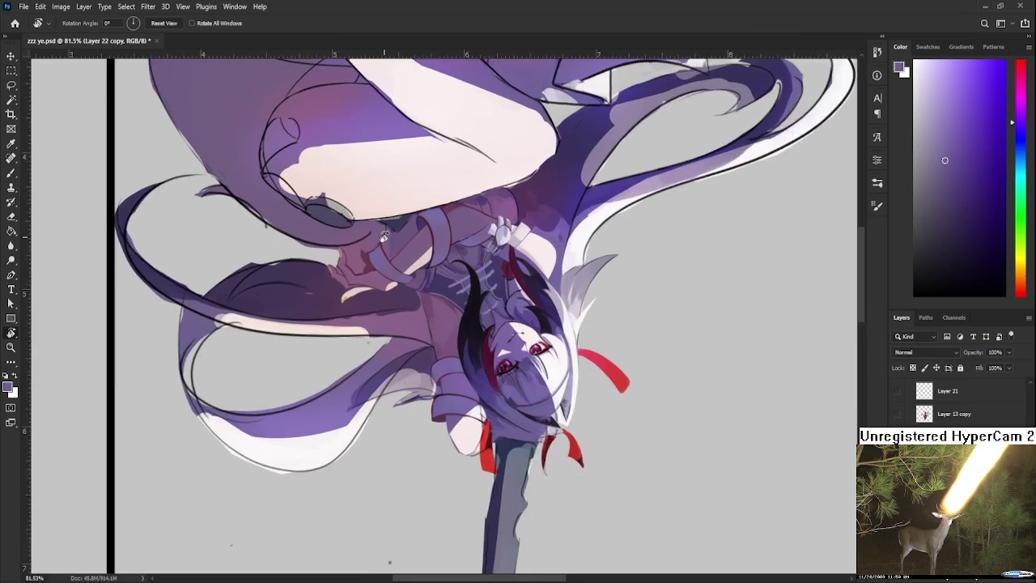
pyautogui.scroll(2, 393, 216)
pyautogui.moveTo(408, 268); pyautogui.dragTo(493, 345)
pyautogui.scroll(-2, 494, 346)
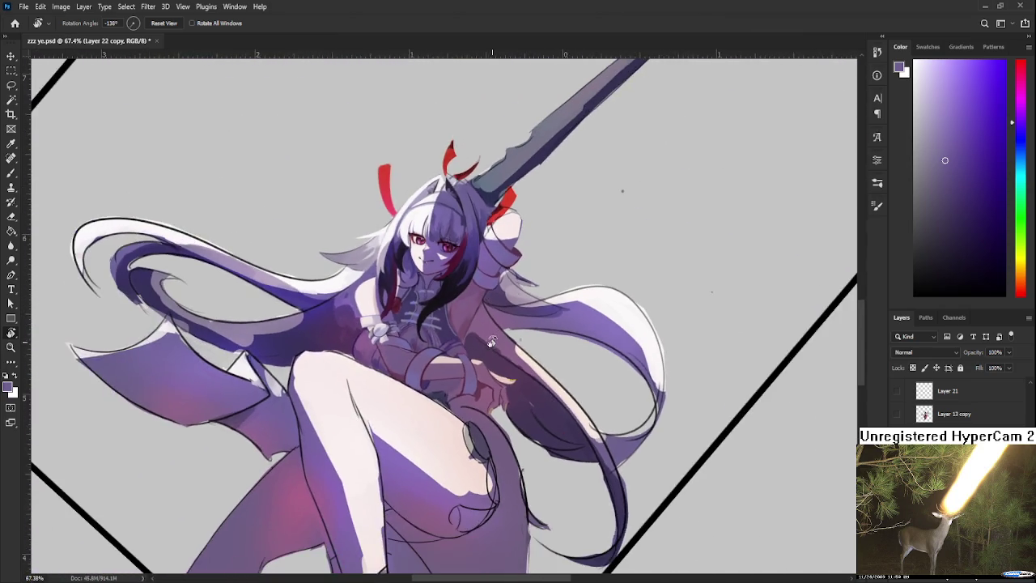
pyautogui.scroll(-1, 492, 344)
pyautogui.scroll(-1, 490, 348)
pyautogui.scroll(4, 484, 360)
pyautogui.moveTo(484, 360); pyautogui.dragTo(499, 353)
pyautogui.scroll(3, 485, 322)
pyautogui.scroll(-3, 486, 322)
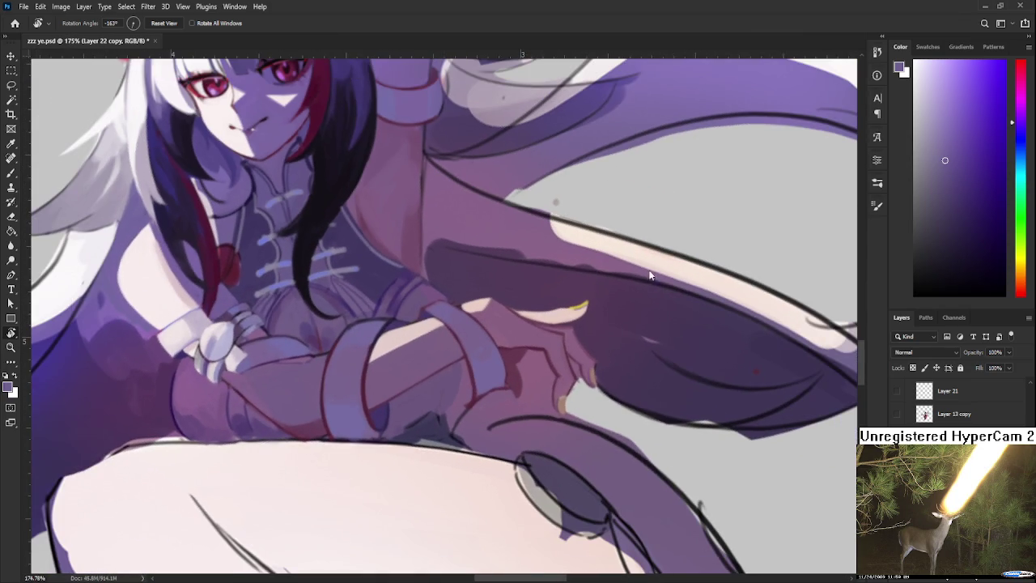
pyautogui.scroll(2, 396, 334)
pyautogui.press('b')
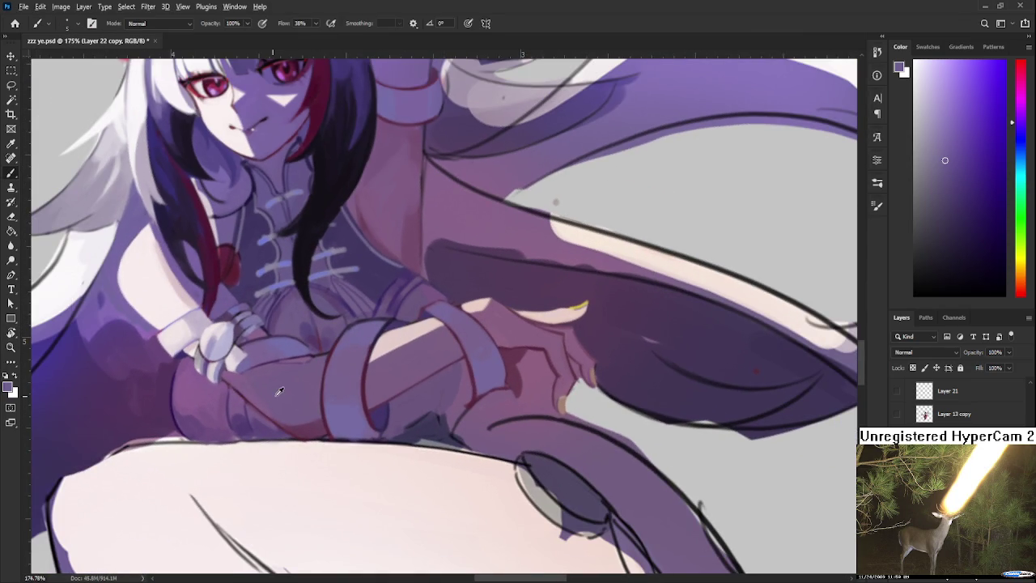
# - Paint a pale pinkish-white highlight along the arm wrap, then glaze part of it purple
pyautogui.moveTo(301, 370); pyautogui.dragTo(403, 373)
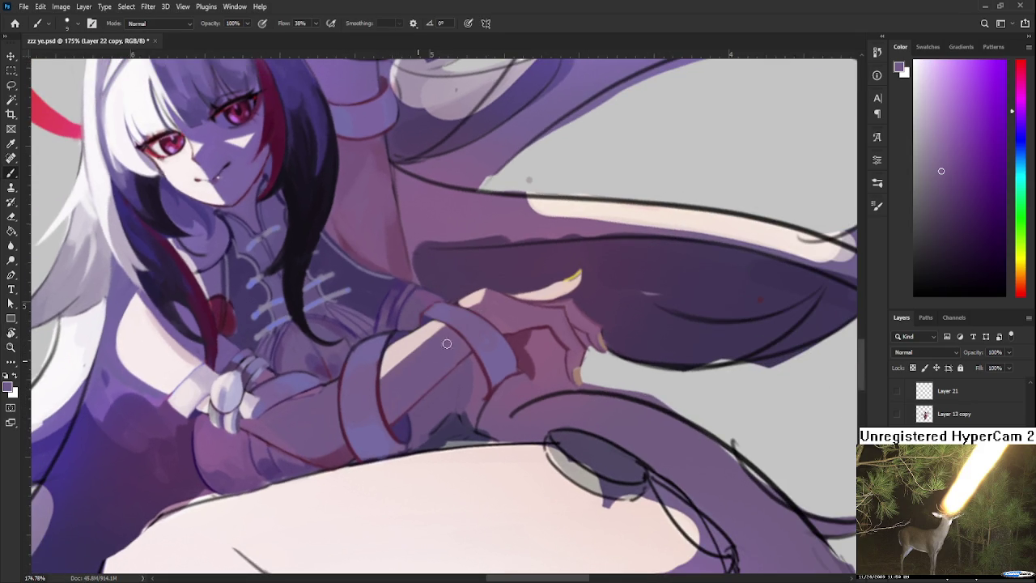
pyautogui.keyDown('alt'); pyautogui.click(208, 406); pyautogui.keyUp('alt')
pyautogui.moveTo(406, 349); pyautogui.dragTo(449, 324)
pyautogui.keyDown('alt'); pyautogui.click(435, 341); pyautogui.keyUp('alt')
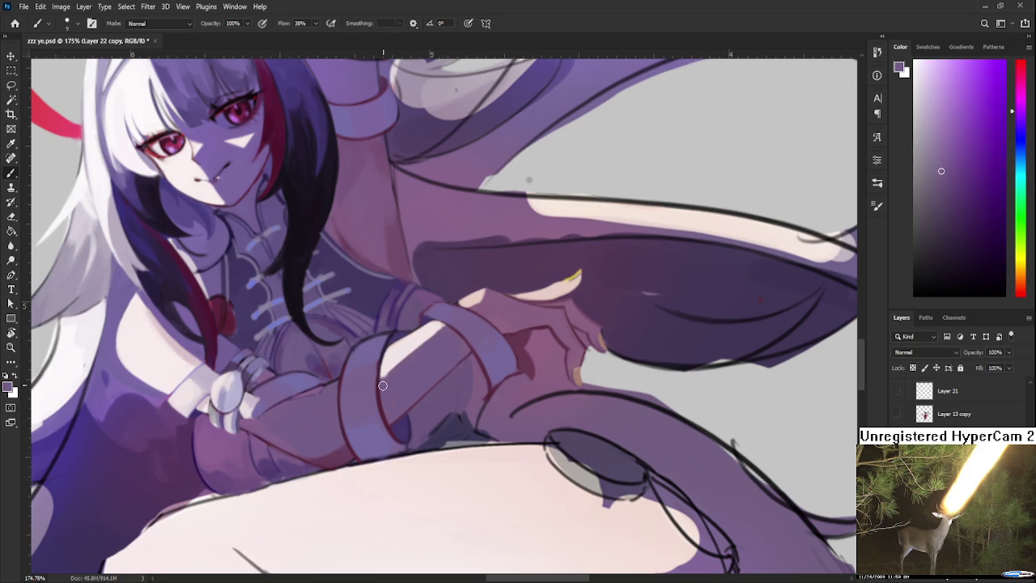
pyautogui.moveTo(388, 374); pyautogui.dragTo(482, 294)
# - Draw a dark navy line along the knuckle of the sword hand
pyautogui.keyDown('alt'); pyautogui.click(421, 333); pyautogui.keyUp('alt')
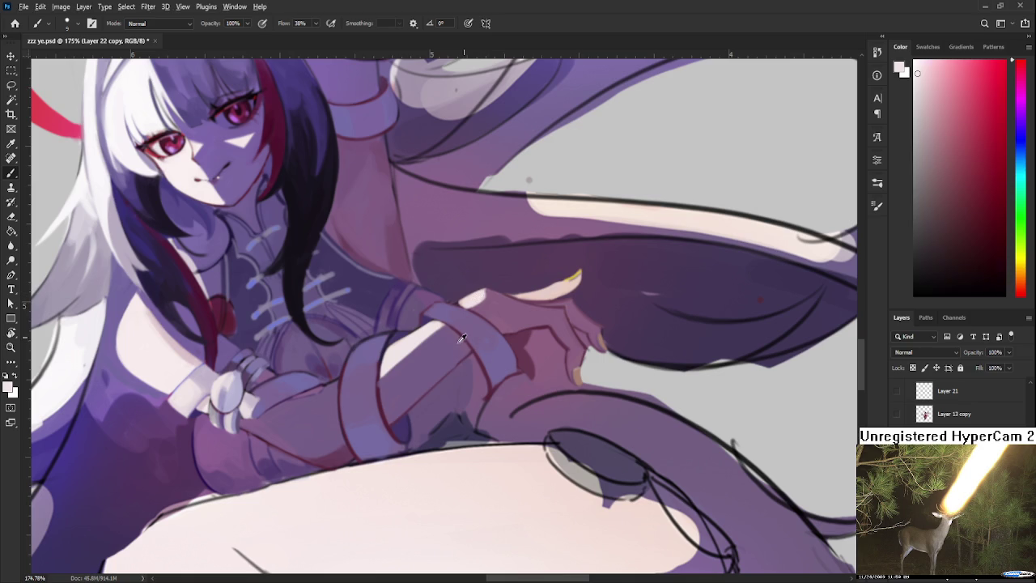
pyautogui.keyDown('alt'); pyautogui.click(449, 340); pyautogui.keyUp('alt')
pyautogui.moveTo(447, 341); pyautogui.dragTo(352, 402)
pyautogui.keyDown('alt'); pyautogui.click(295, 412); pyautogui.keyUp('alt')
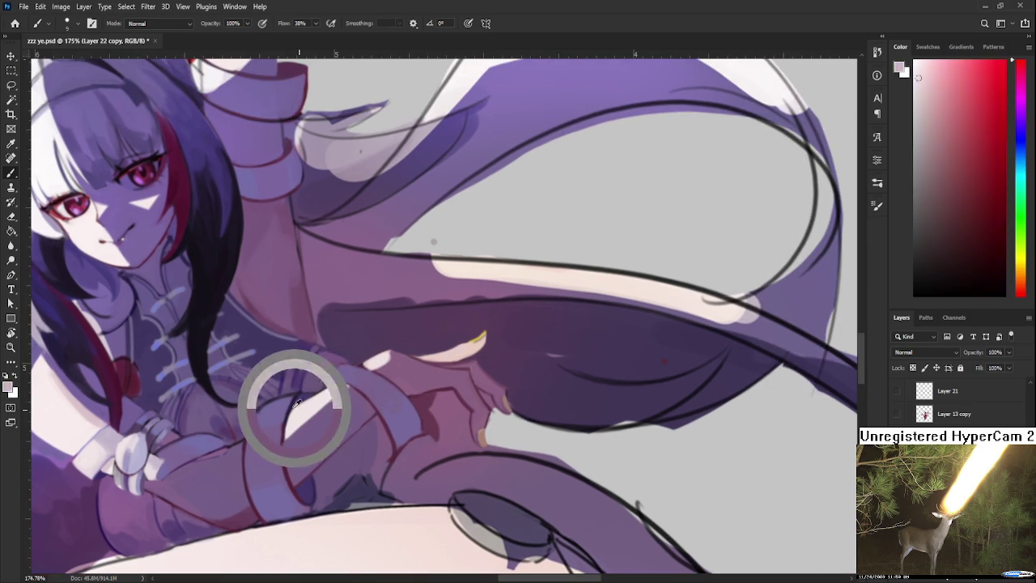
pyautogui.moveTo(393, 352)
pyautogui.mouseDown()
pyautogui.moveTo(407, 369)
pyautogui.moveTo(400, 359)
pyautogui.mouseUp()
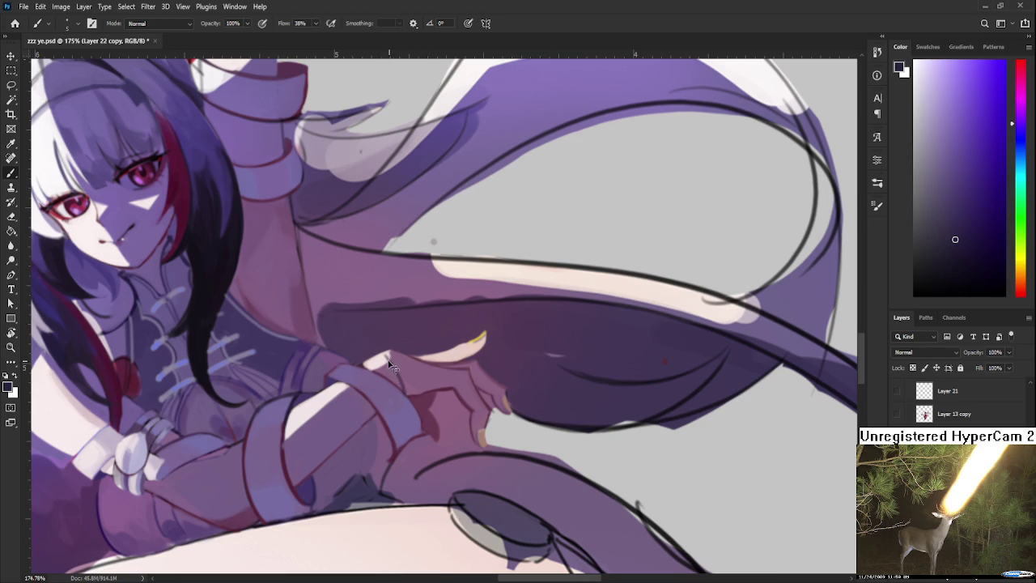
# - Sample pinkish-purple, light pink and muted purple tones from the sleeve and hand
pyautogui.keyDown('alt'); pyautogui.click(396, 371); pyautogui.keyUp('alt')
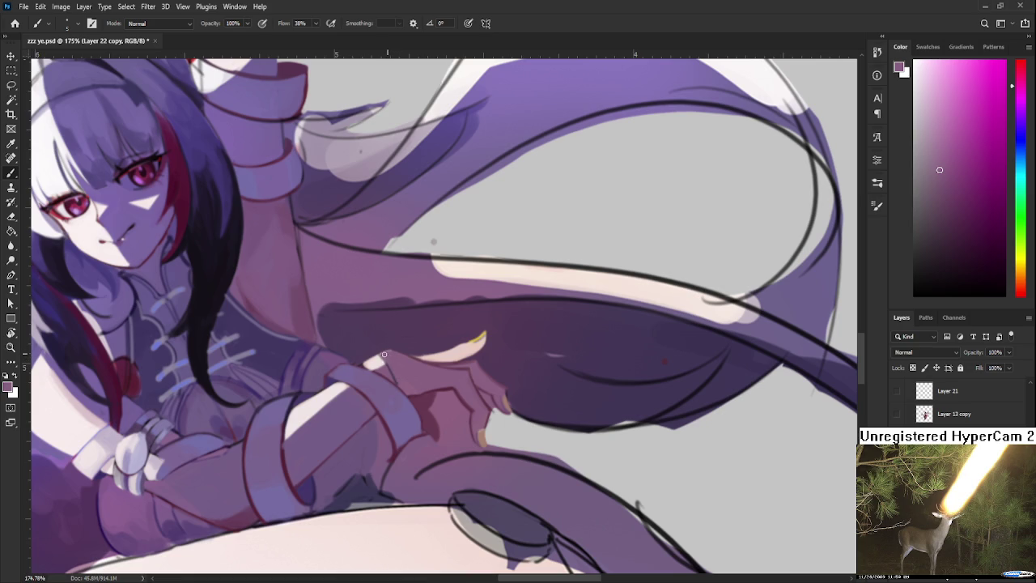
pyautogui.keyDown('alt'); pyautogui.click(317, 400); pyautogui.keyUp('alt')
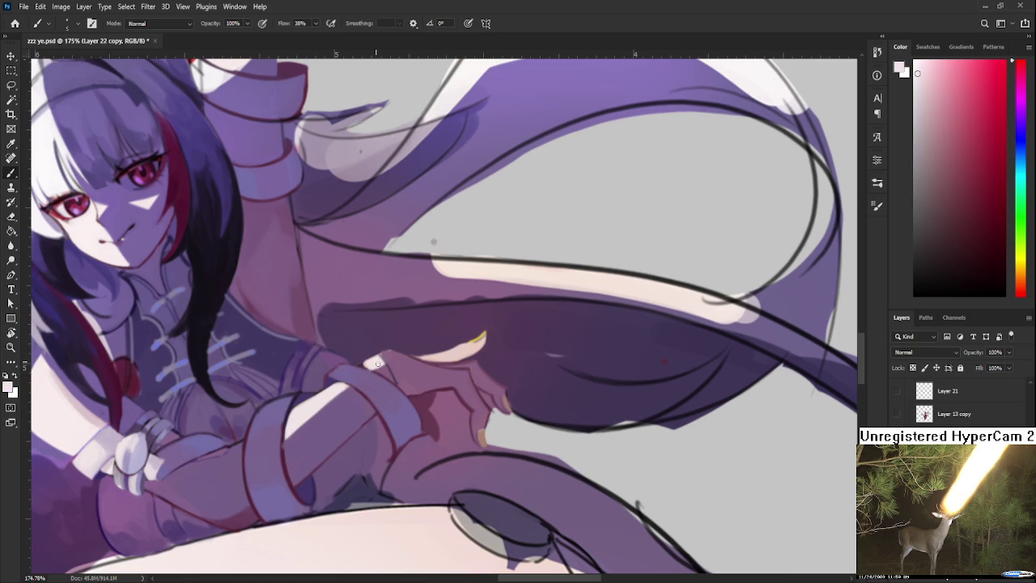
pyautogui.keyDown('alt'); pyautogui.click(385, 368); pyautogui.keyUp('alt')
pyautogui.keyDown('alt'); pyautogui.click(396, 371); pyautogui.keyUp('alt')
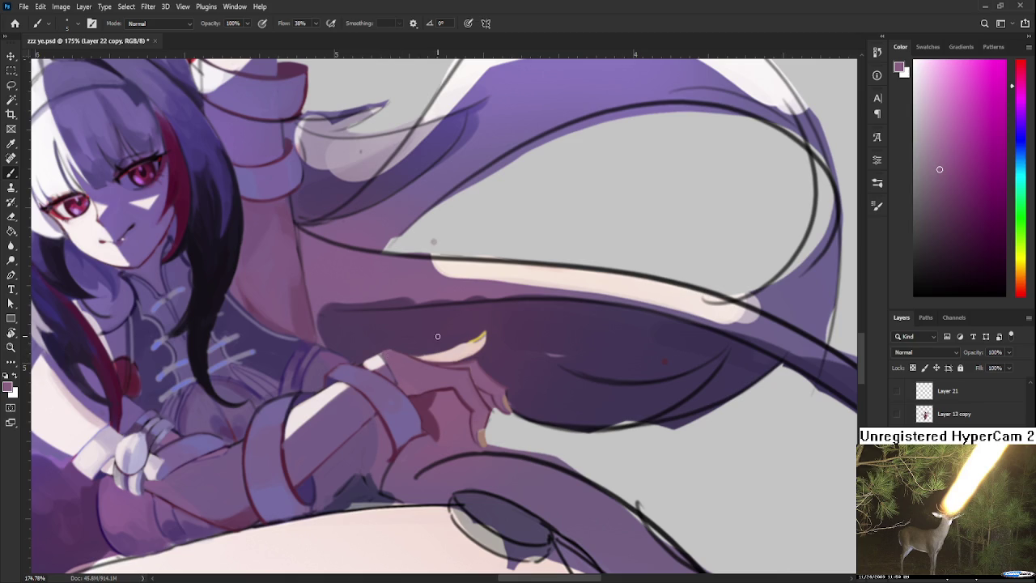
pyautogui.scroll(-3, 437, 336)
pyautogui.scroll(-2, 445, 328)
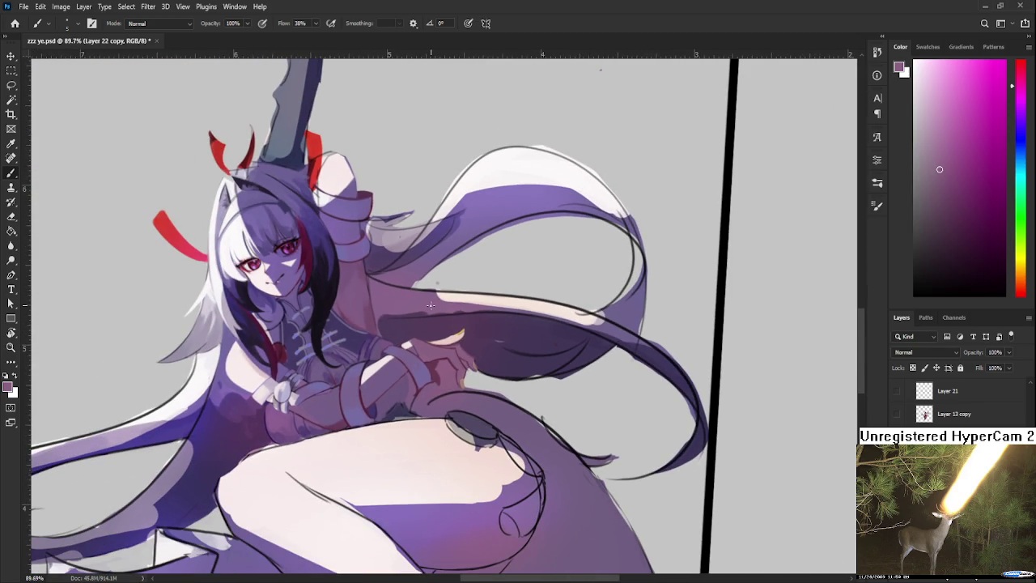
pyautogui.scroll(-1, 430, 305)
pyautogui.scroll(1, 428, 309)
pyautogui.scroll(2, 424, 314)
pyautogui.scroll(2, 419, 321)
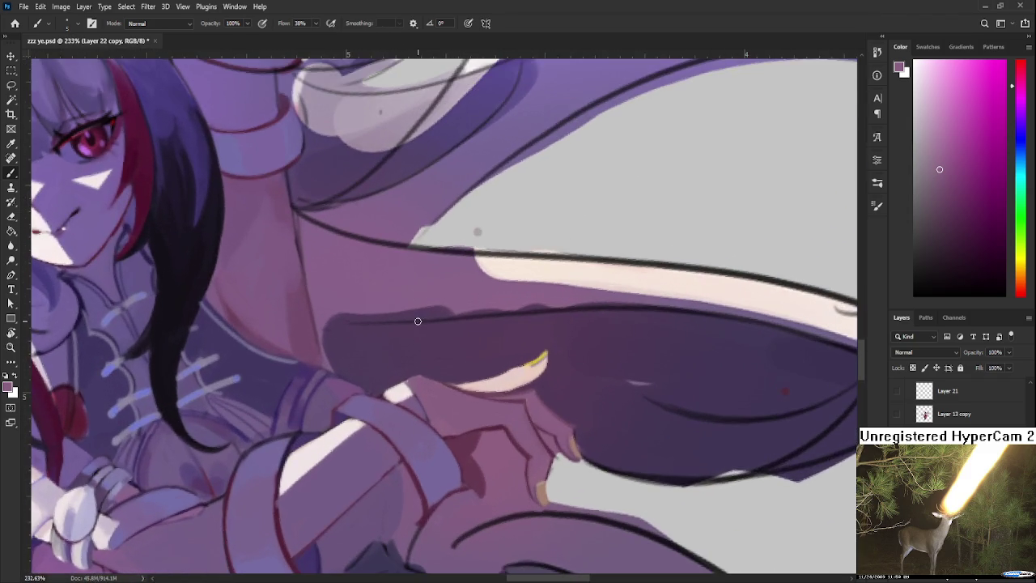
pyautogui.scroll(-1, 417, 320)
pyautogui.scroll(-4, 404, 332)
pyautogui.hscroll(-3, 389, 340)
pyautogui.scroll(1, 364, 352)
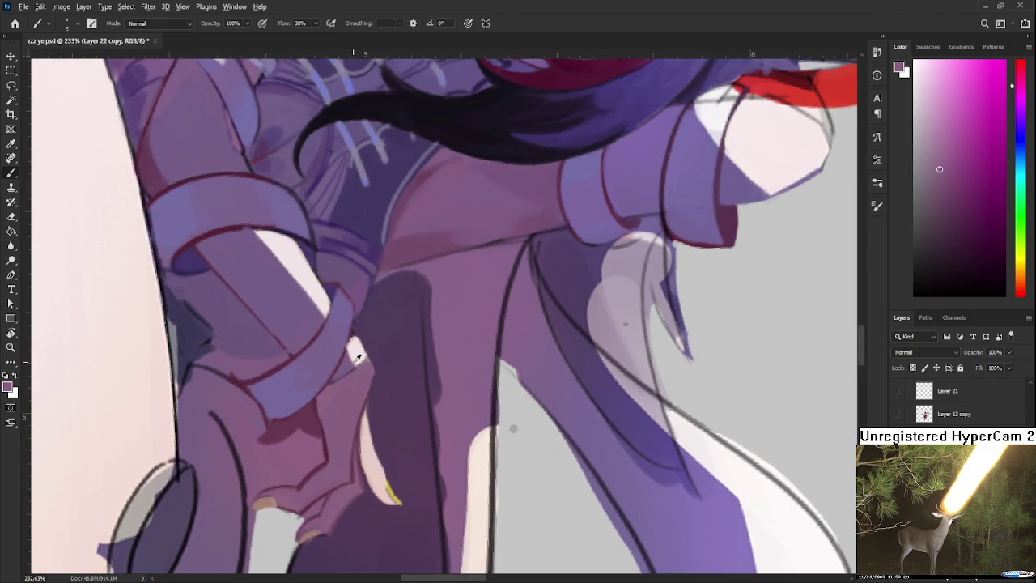
pyautogui.keyDown('alt'); pyautogui.click(255, 370); pyautogui.keyUp('alt')
pyautogui.scroll(-5, 368, 374)
pyautogui.scroll(-1, 368, 375)
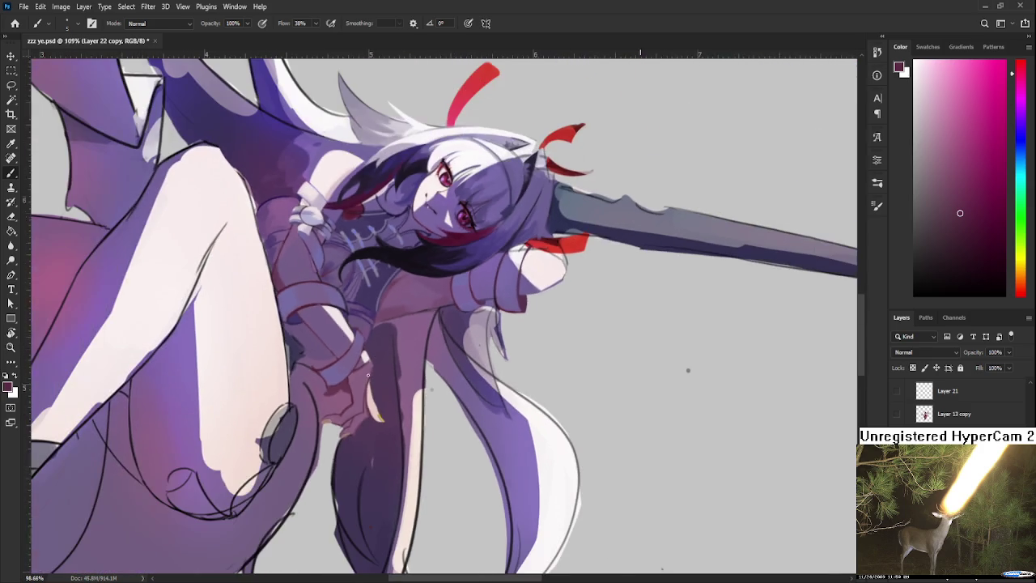
pyautogui.scroll(2, 360, 327)
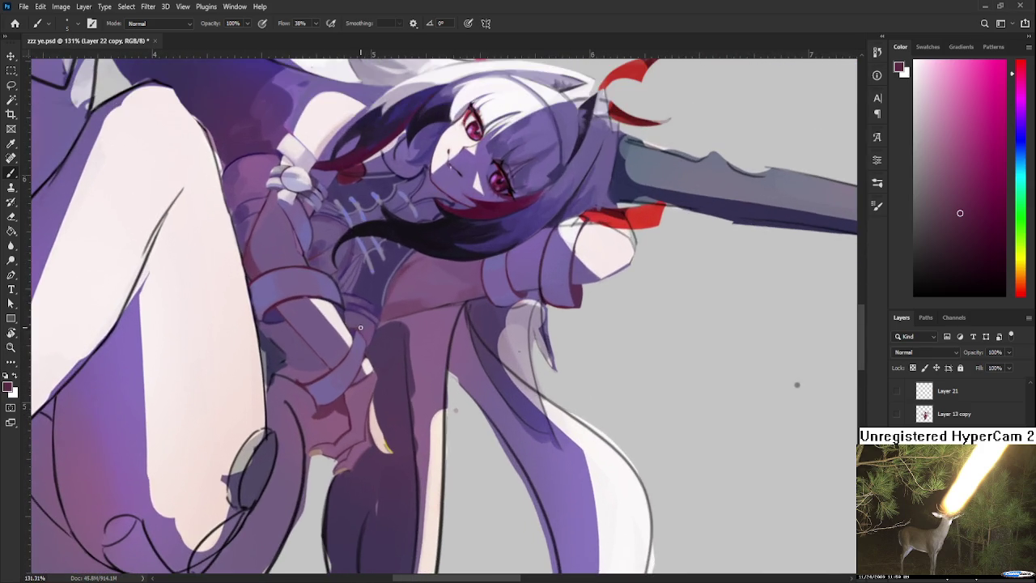
pyautogui.scroll(-1, 378, 354)
pyautogui.scroll(1, 378, 355)
pyautogui.press('r')
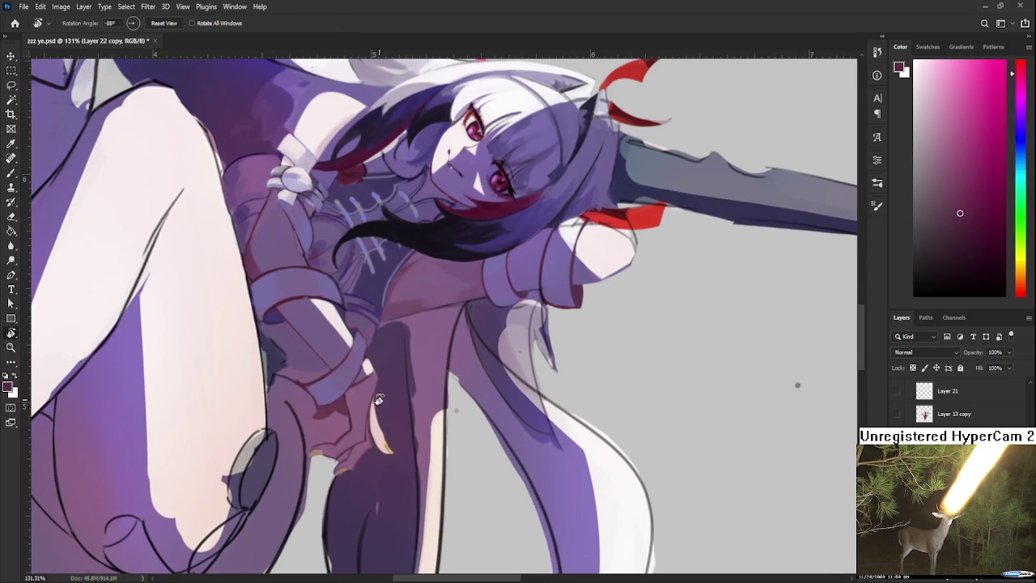
pyautogui.moveTo(378, 354); pyautogui.dragTo(449, 386)
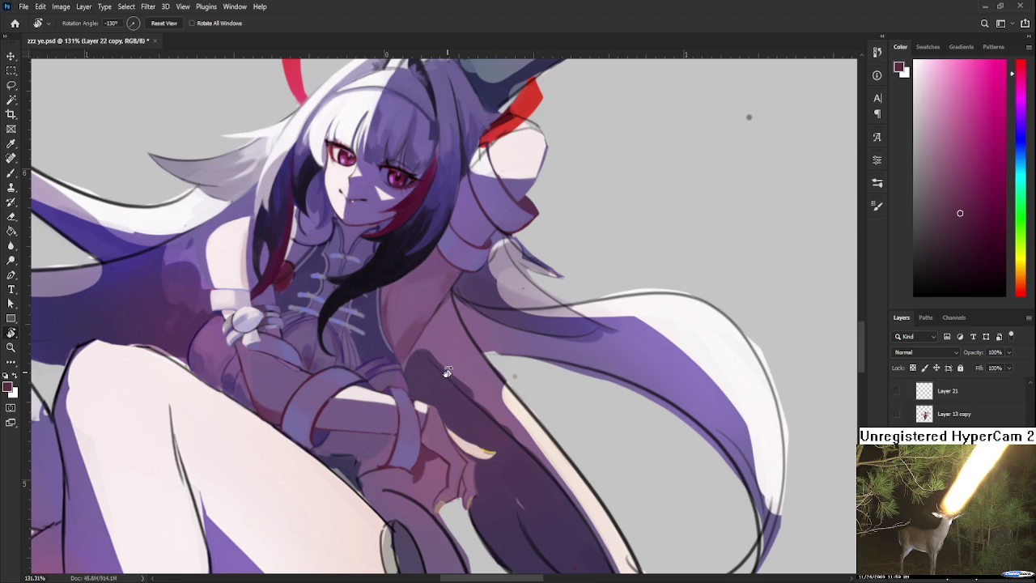
# - Angle the view over the shoulder armour and sample purple tones with the Brush
pyautogui.moveTo(482, 313)
pyautogui.mouseDown()
pyautogui.moveTo(456, 377)
pyautogui.moveTo(689, 231)
pyautogui.moveTo(679, 427)
pyautogui.mouseUp()
pyautogui.scroll(5, 462, 318)
pyautogui.scroll(1, 462, 318)
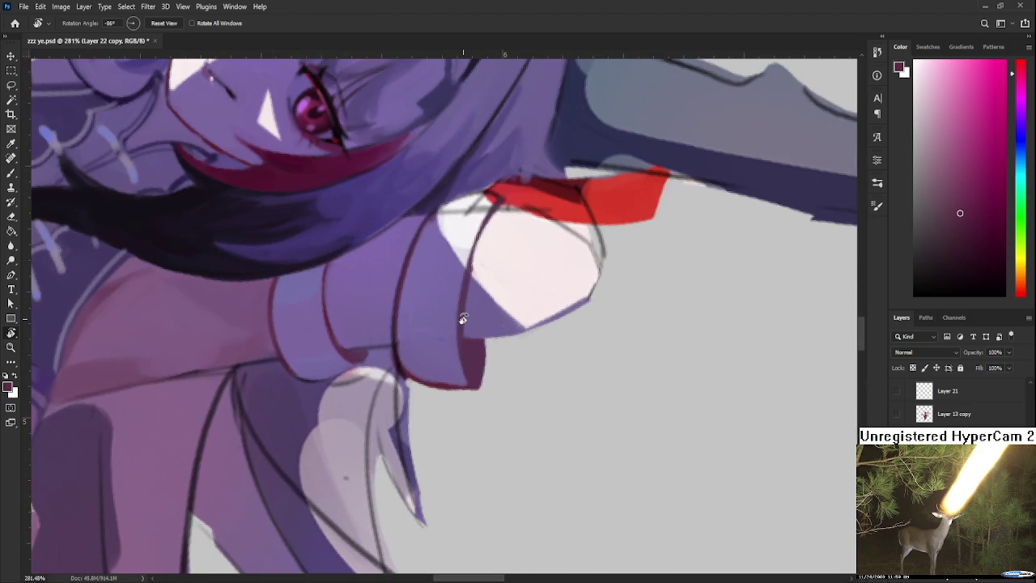
pyautogui.press('b')
pyautogui.keyDown('alt'); pyautogui.click(440, 300); pyautogui.keyUp('alt')
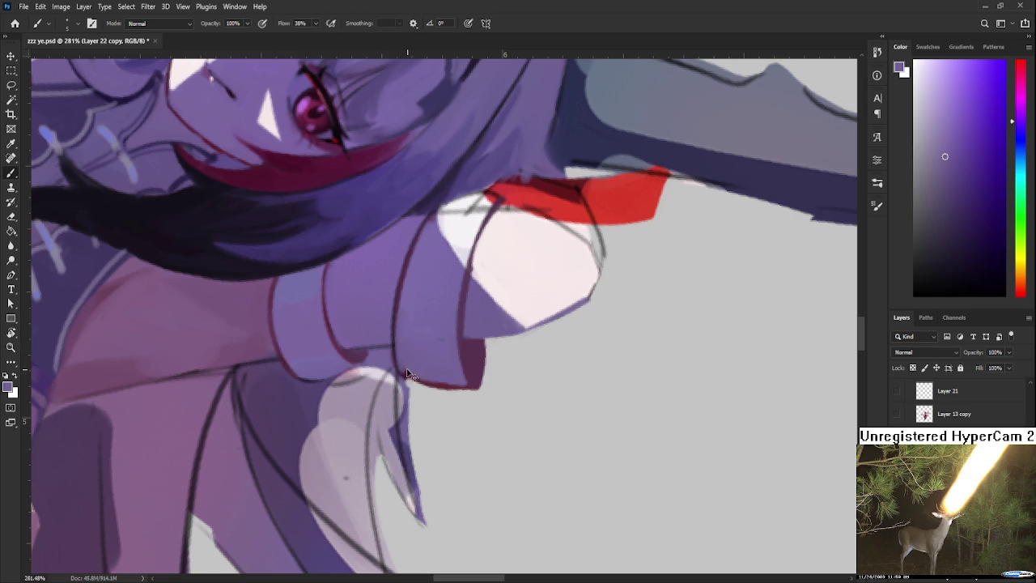
pyautogui.keyDown('alt'); pyautogui.click(407, 311); pyautogui.keyUp('alt')
# - Paint pale pink over the dark line below the red band on the armour
pyautogui.moveTo(462, 347)
pyautogui.mouseDown()
pyautogui.moveTo(424, 389)
pyautogui.moveTo(416, 362)
pyautogui.mouseUp()
pyautogui.keyDown('alt'); pyautogui.click(394, 346); pyautogui.keyUp('alt')
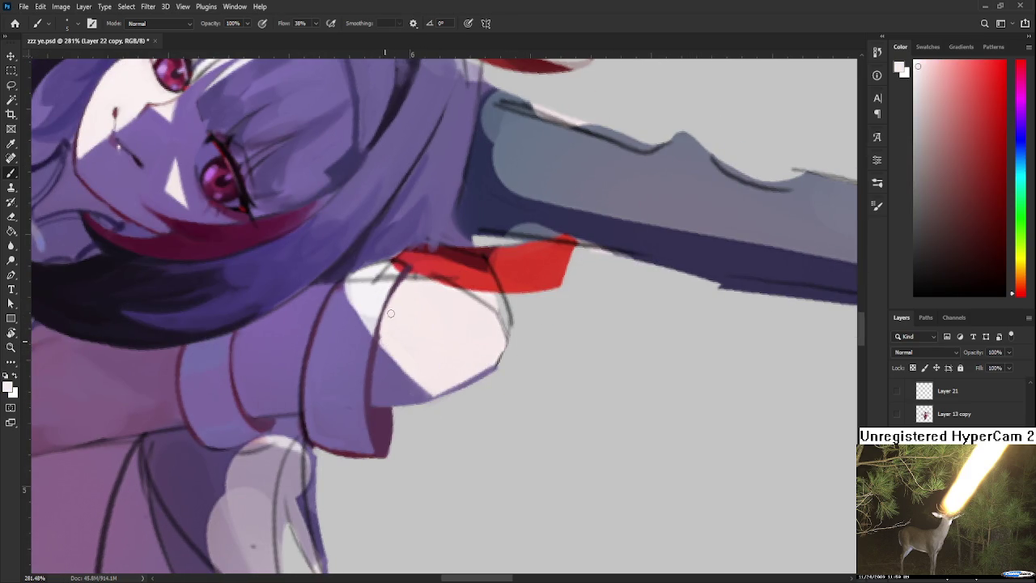
pyautogui.keyDown('alt'); pyautogui.click(368, 312); pyautogui.keyUp('alt')
pyautogui.keyDown('alt'); pyautogui.click(348, 308); pyautogui.keyUp('alt')
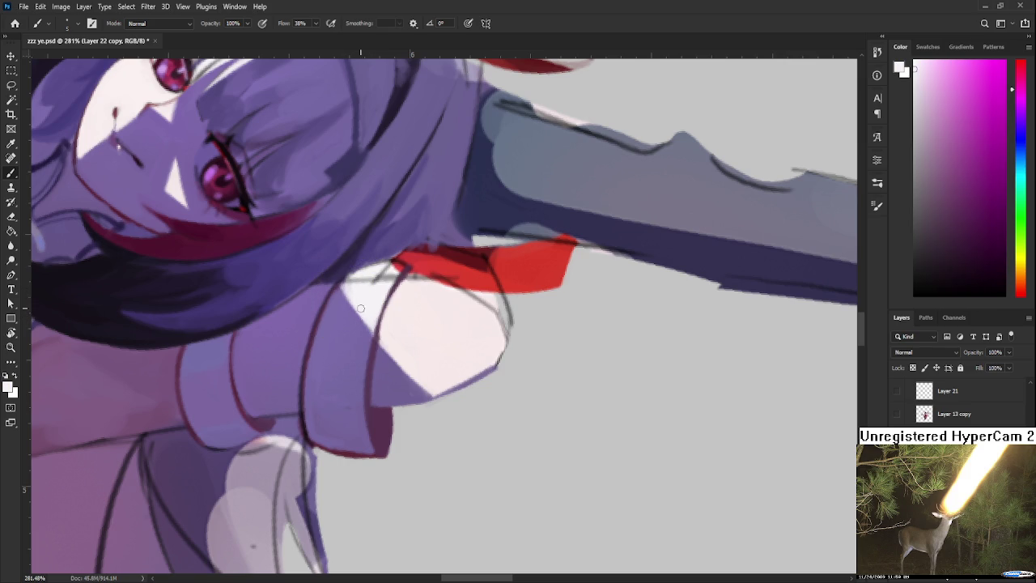
pyautogui.keyDown('alt'); pyautogui.click(362, 291); pyautogui.keyUp('alt')
pyautogui.moveTo(353, 281); pyautogui.dragTo(381, 272)
# - Turn the canvas near upright and sample red and near-white from the band and armour
pyautogui.press('r')
pyautogui.moveTo(397, 331); pyautogui.dragTo(376, 314)
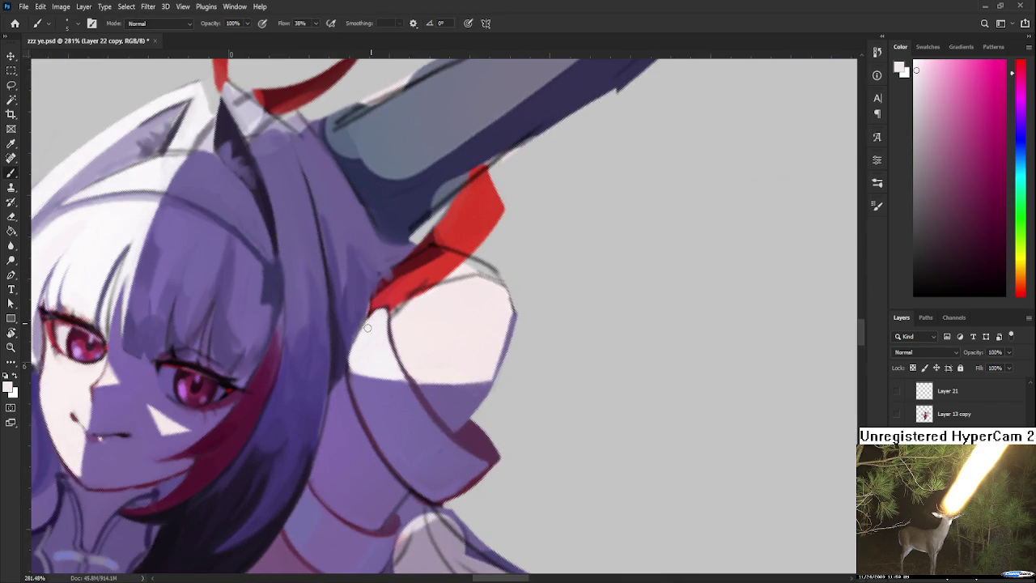
pyautogui.keyDown('alt'); pyautogui.click(411, 371); pyautogui.keyUp('alt')
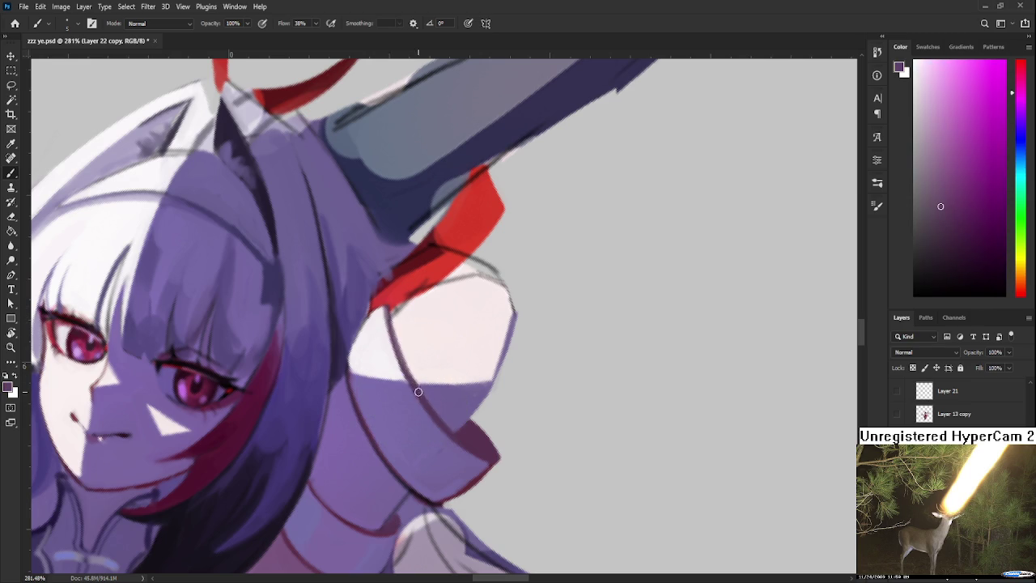
pyautogui.keyDown('alt'); pyautogui.click(382, 332); pyautogui.keyUp('alt')
pyautogui.keyDown('alt'); pyautogui.click(470, 437); pyautogui.keyUp('alt')
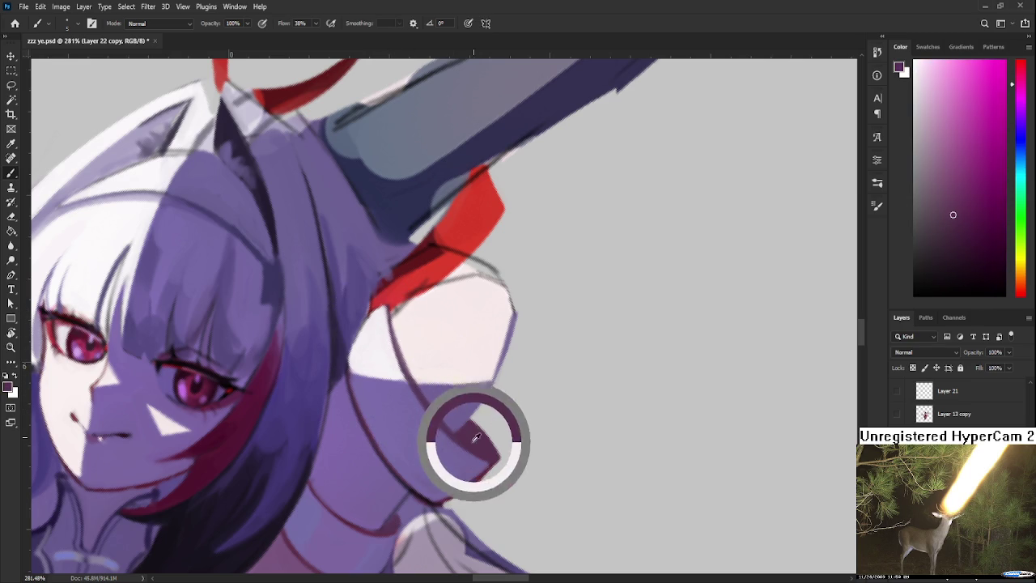
pyautogui.keyDown('alt'); pyautogui.click(386, 298); pyautogui.keyUp('alt')
pyautogui.keyDown('alt'); pyautogui.click(386, 305); pyautogui.keyUp('alt')
pyautogui.keyDown('alt'); pyautogui.click(390, 308); pyautogui.keyUp('alt')
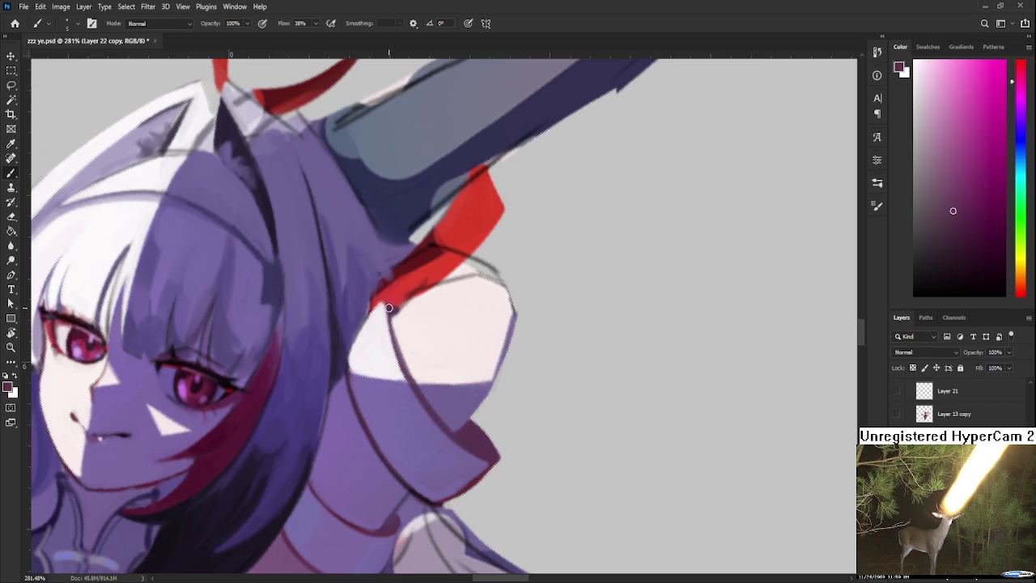
pyautogui.keyDown('alt'); pyautogui.click(395, 301); pyautogui.keyUp('alt')
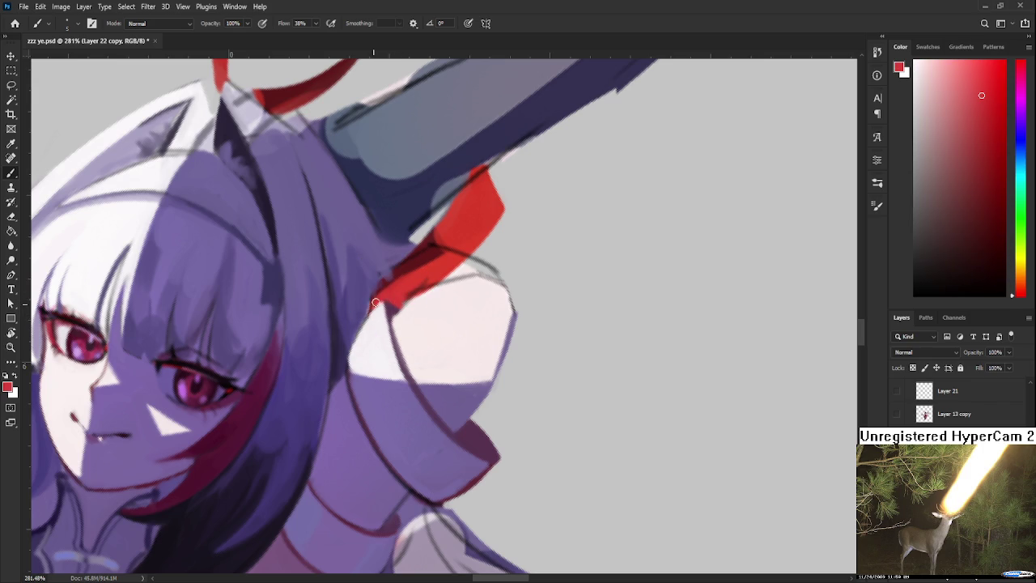
pyautogui.keyDown('alt'); pyautogui.click(409, 297); pyautogui.keyUp('alt')
pyautogui.keyDown('alt'); pyautogui.click(405, 307); pyautogui.keyUp('alt')
pyautogui.keyDown('alt'); pyautogui.click(416, 282); pyautogui.keyUp('alt')
# - With the view upside down, paint red over the band's dark edge
pyautogui.press('r')
pyautogui.moveTo(462, 301); pyautogui.dragTo(430, 377)
pyautogui.press('b')
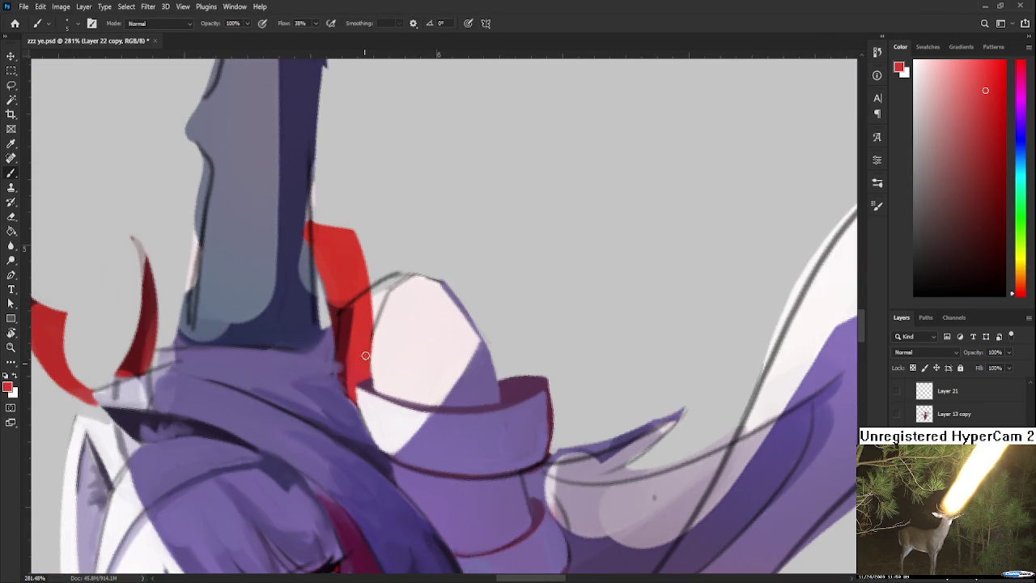
pyautogui.moveTo(361, 315); pyautogui.dragTo(364, 337)
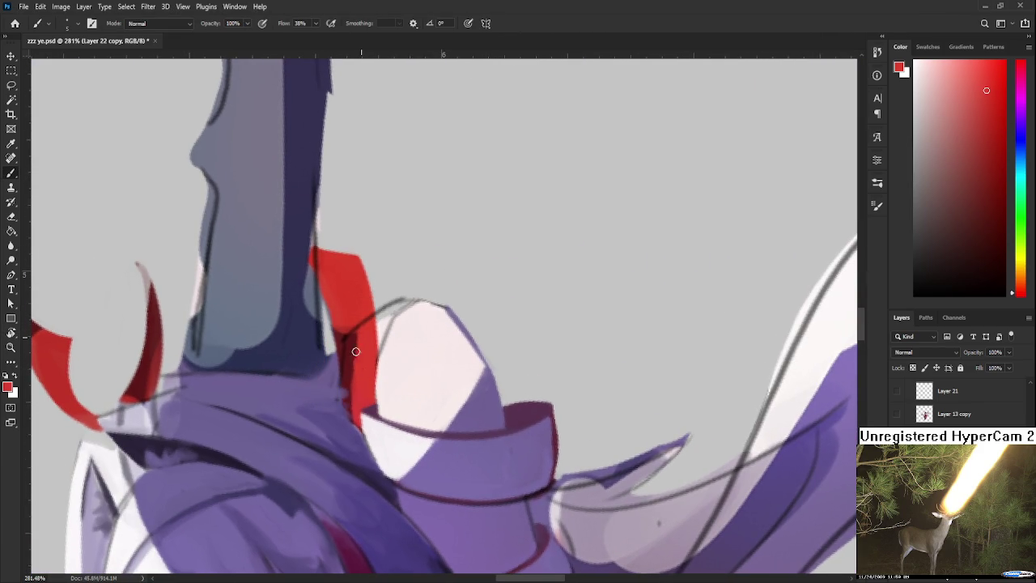
pyautogui.moveTo(351, 345); pyautogui.dragTo(347, 387)
pyautogui.moveTo(344, 328); pyautogui.dragTo(348, 379)
# - Brighten the pale armour's top edge with sampled near-white
pyautogui.keyDown('alt'); pyautogui.click(381, 321); pyautogui.keyUp('alt')
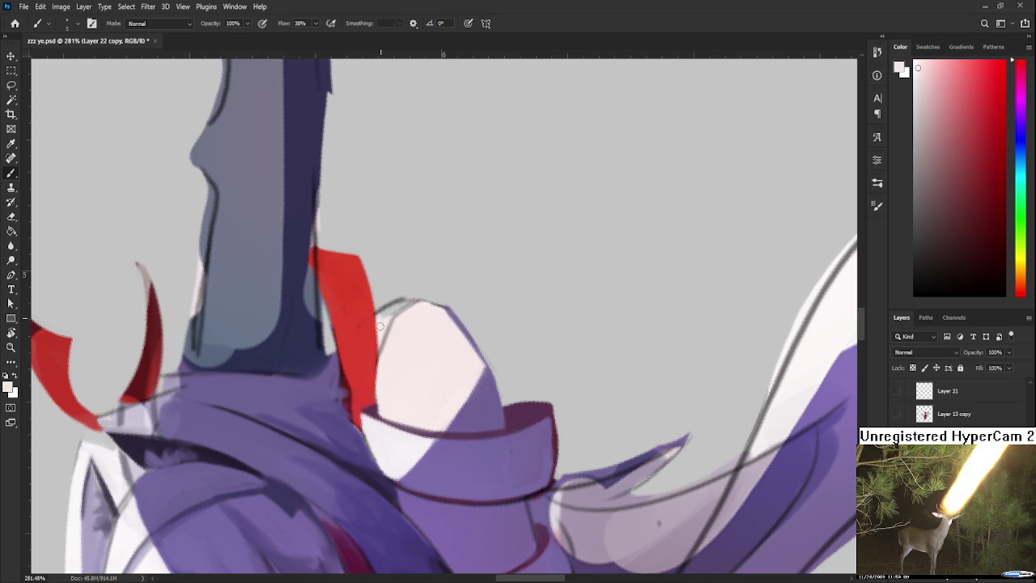
pyautogui.moveTo(382, 322); pyautogui.dragTo(407, 301)
pyautogui.keyDown('alt'); pyautogui.click(414, 314); pyautogui.keyUp('alt')
pyautogui.moveTo(439, 364); pyautogui.dragTo(426, 263)
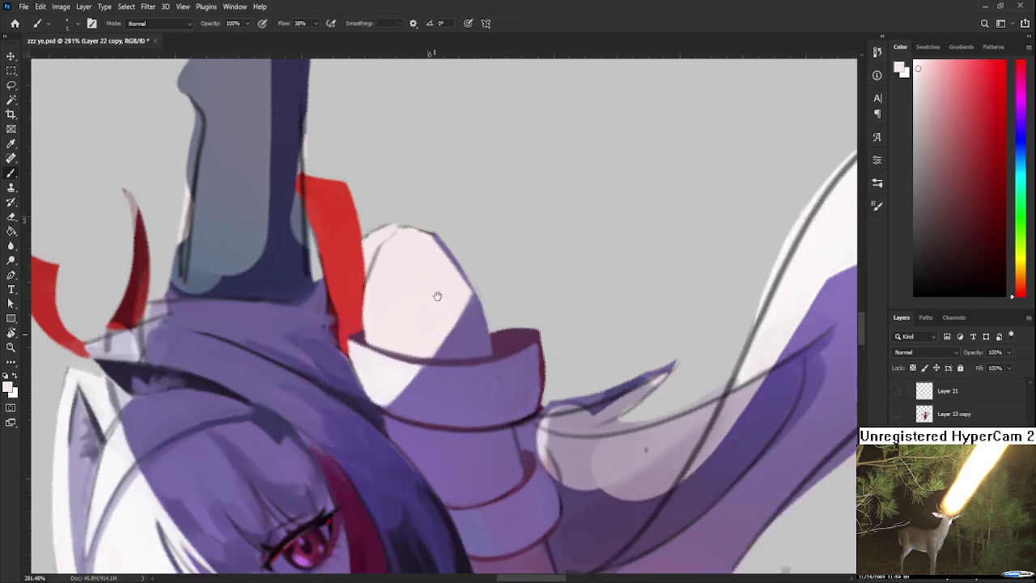
pyautogui.scroll(-3, 426, 263)
pyautogui.scroll(-2, 425, 263)
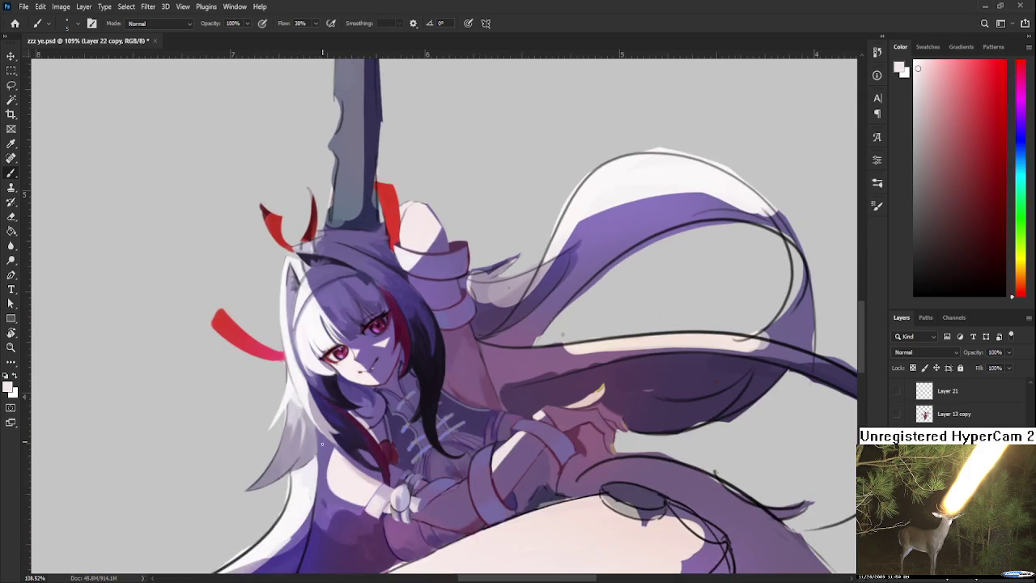
# - Zoom in and paint a light colour over the grey line on the armour's edge
pyautogui.keyDown('alt'); pyautogui.click(506, 452); pyautogui.keyUp('alt')
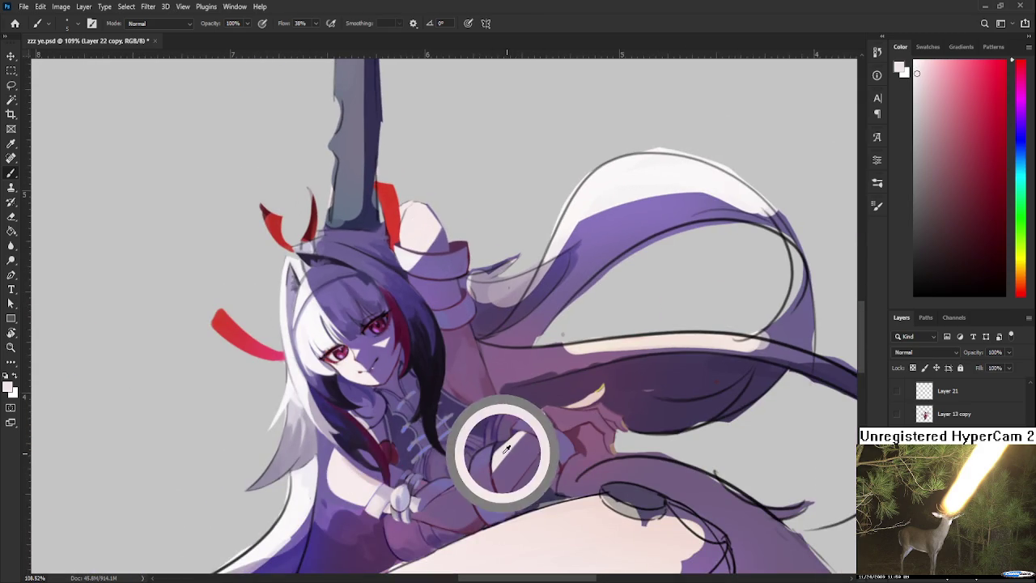
pyautogui.scroll(1, 416, 196)
pyautogui.scroll(1, 416, 197)
pyautogui.scroll(3, 415, 196)
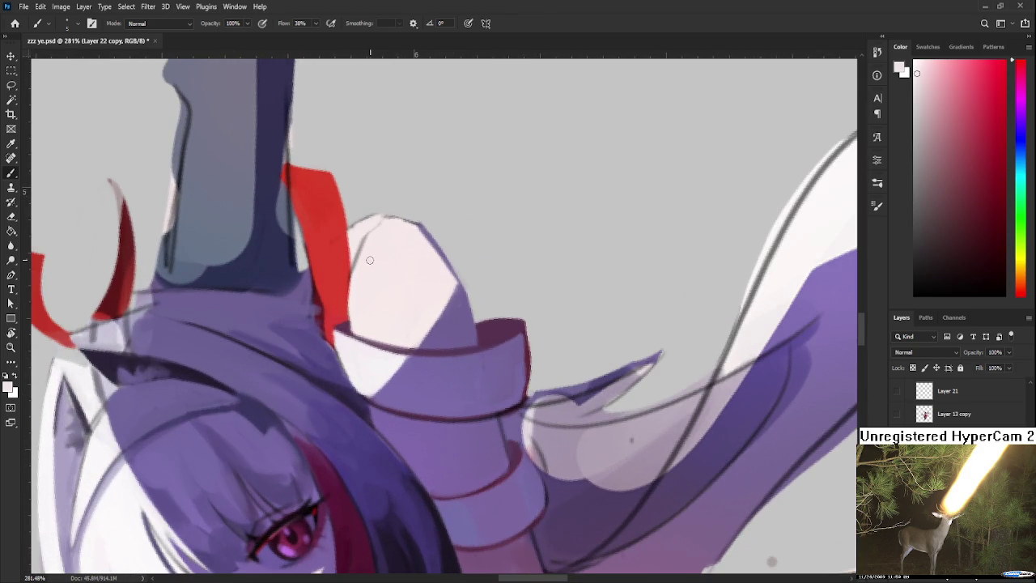
pyautogui.moveTo(370, 237); pyautogui.dragTo(354, 285)
pyautogui.moveTo(371, 223); pyautogui.dragTo(351, 230)
# - Tilt the view and sample purple, near-white, magenta and lavender from the armour
pyautogui.press('r')
pyautogui.moveTo(453, 256)
pyautogui.mouseDown()
pyautogui.moveTo(463, 260)
pyautogui.moveTo(453, 279)
pyautogui.mouseUp()
pyautogui.press('b')
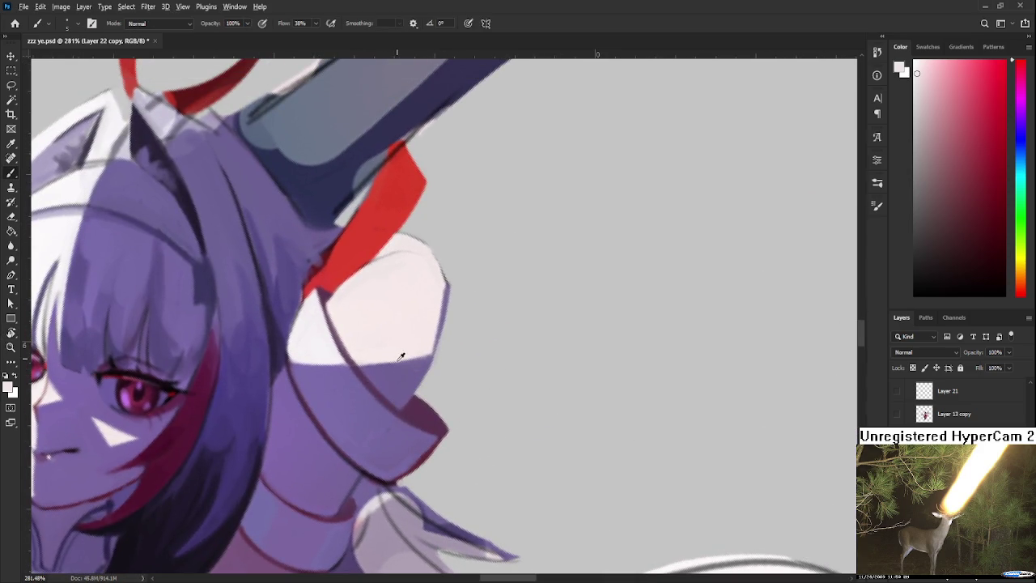
pyautogui.keyDown('alt'); pyautogui.click(395, 382); pyautogui.keyUp('alt')
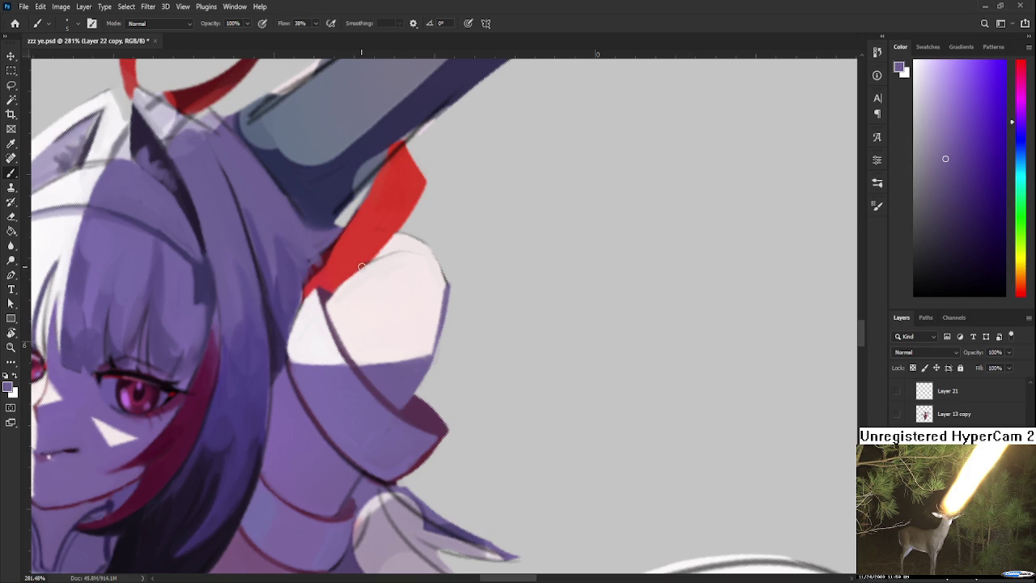
pyautogui.keyDown('alt'); pyautogui.click(395, 242); pyautogui.keyUp('alt')
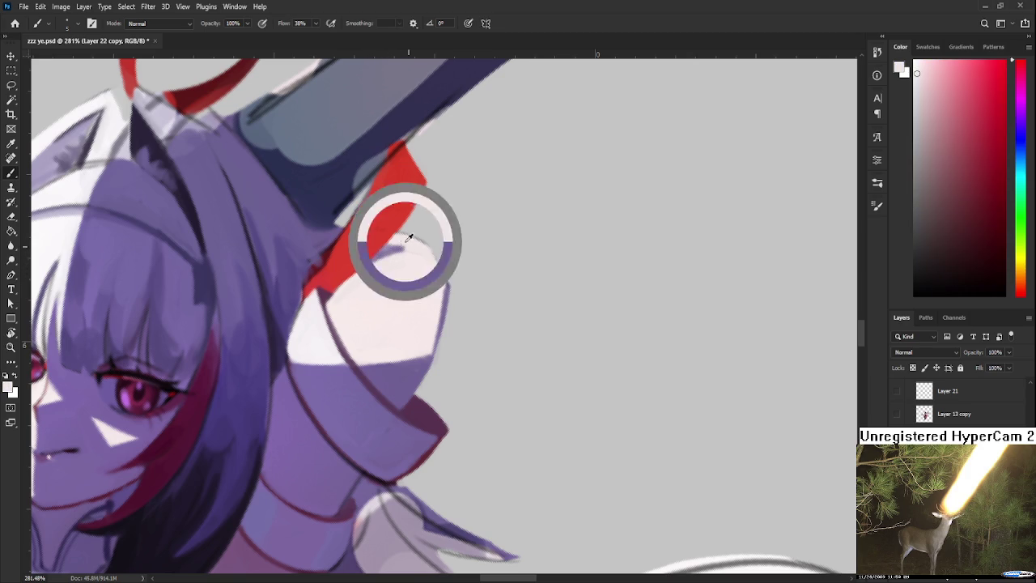
pyautogui.keyDown('alt'); pyautogui.click(410, 244); pyautogui.keyUp('alt')
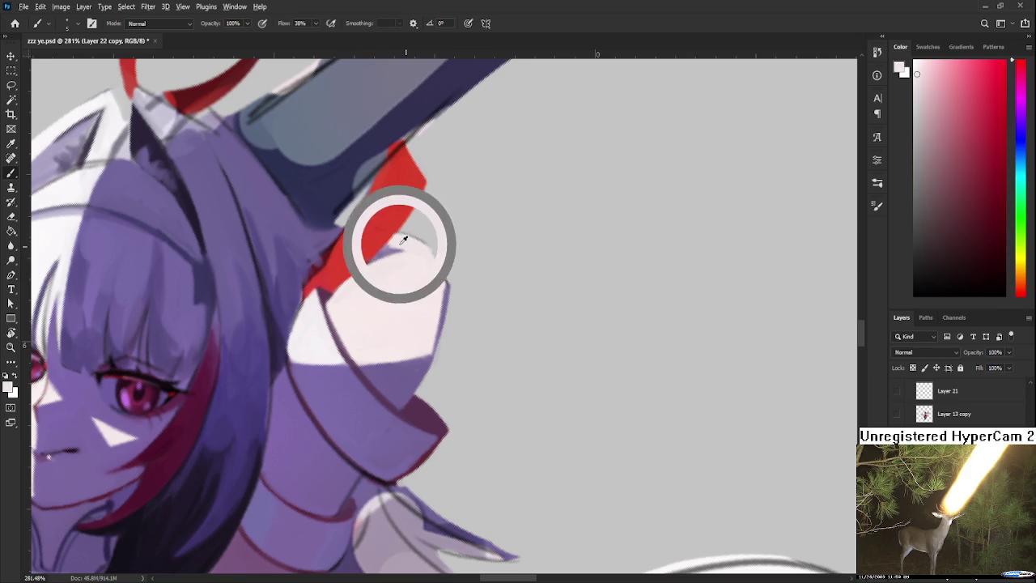
pyautogui.keyDown('alt'); pyautogui.click(398, 247); pyautogui.keyUp('alt')
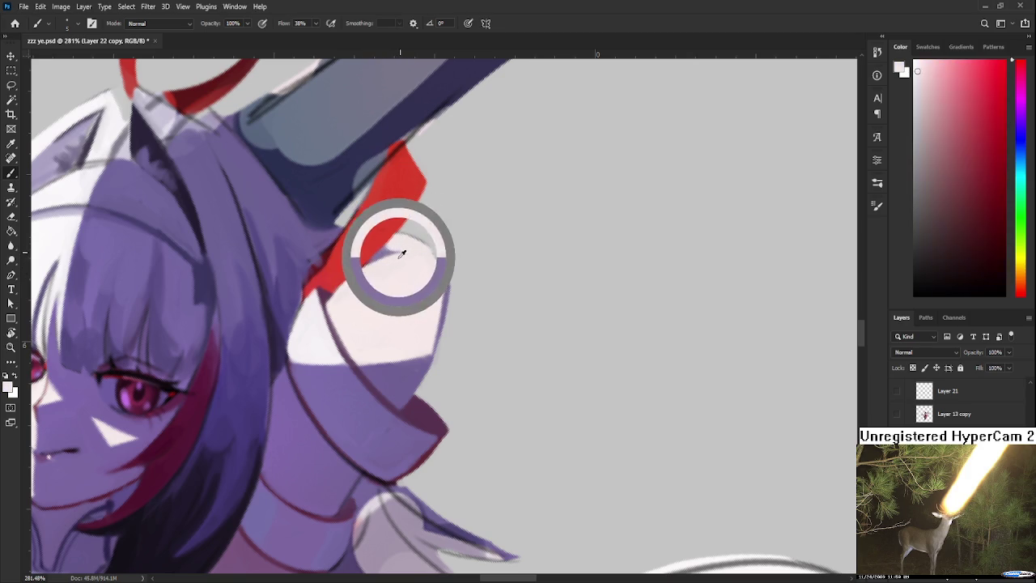
pyautogui.keyDown('alt'); pyautogui.click(380, 255); pyautogui.keyUp('alt')
pyautogui.keyDown('alt'); pyautogui.click(399, 246); pyautogui.keyUp('alt')
# - Resample lavender, violet and pale pink shades along the armour edge
pyautogui.keyDown('alt'); pyautogui.click(380, 241); pyautogui.keyUp('alt')
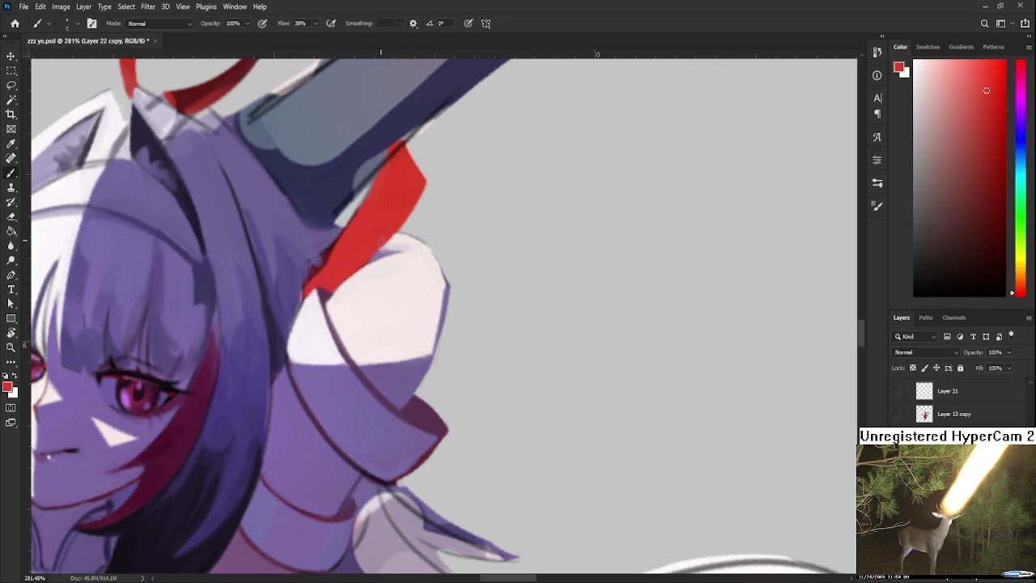
pyautogui.keyDown('alt'); pyautogui.click(387, 247); pyautogui.keyUp('alt')
pyautogui.keyDown('alt'); pyautogui.click(383, 250); pyautogui.keyUp('alt')
pyautogui.keyDown('alt'); pyautogui.click(381, 247); pyautogui.keyUp('alt')
pyautogui.keyDown('alt'); pyautogui.click(404, 245); pyautogui.keyUp('alt')
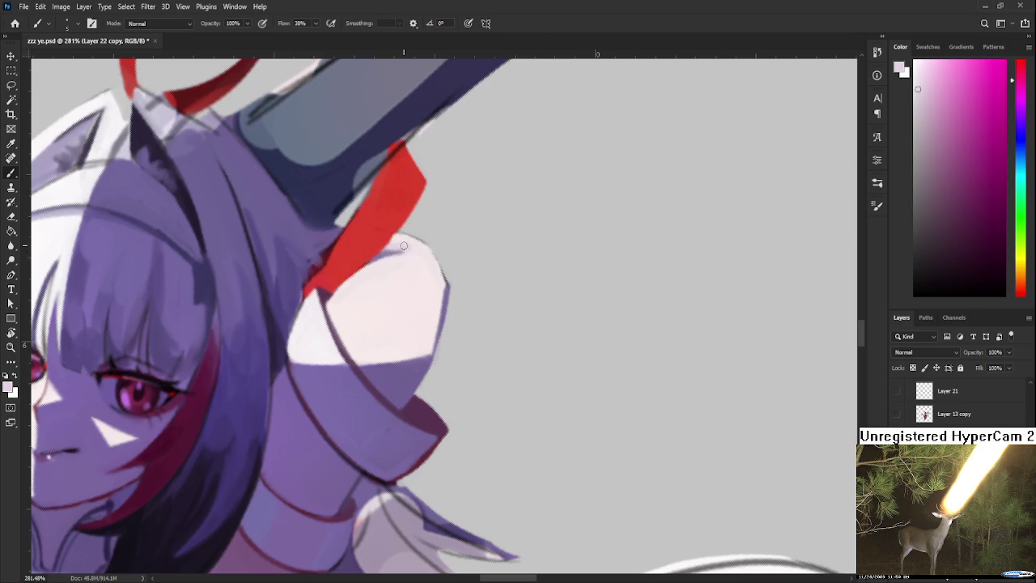
pyautogui.press('r')
pyautogui.moveTo(397, 359); pyautogui.dragTo(428, 342)
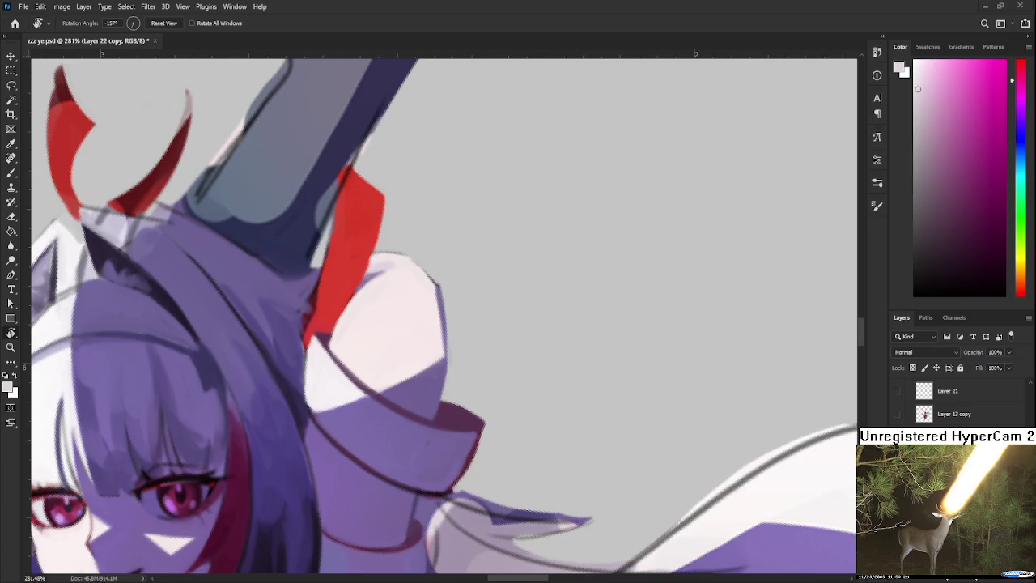
# - Sample light pink from the puffed sleeve and stroke it along the sleeve's edge
pyautogui.moveTo(437, 356); pyautogui.dragTo(444, 350)
pyautogui.press('b')
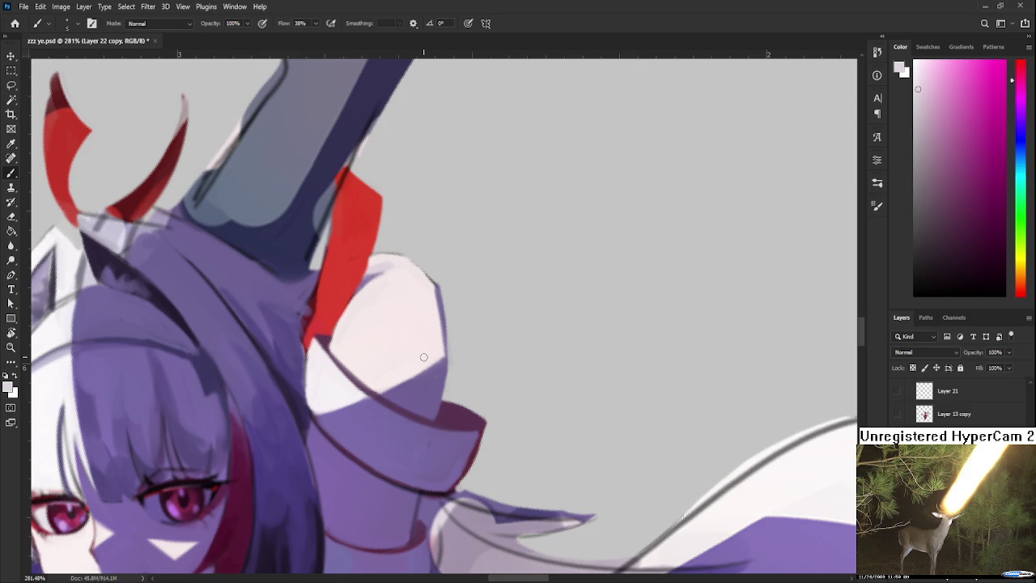
pyautogui.keyDown('alt'); pyautogui.click(429, 300); pyautogui.keyUp('alt')
pyautogui.moveTo(431, 289)
pyautogui.mouseDown()
pyautogui.moveTo(440, 340)
pyautogui.moveTo(438, 331)
pyautogui.mouseUp()
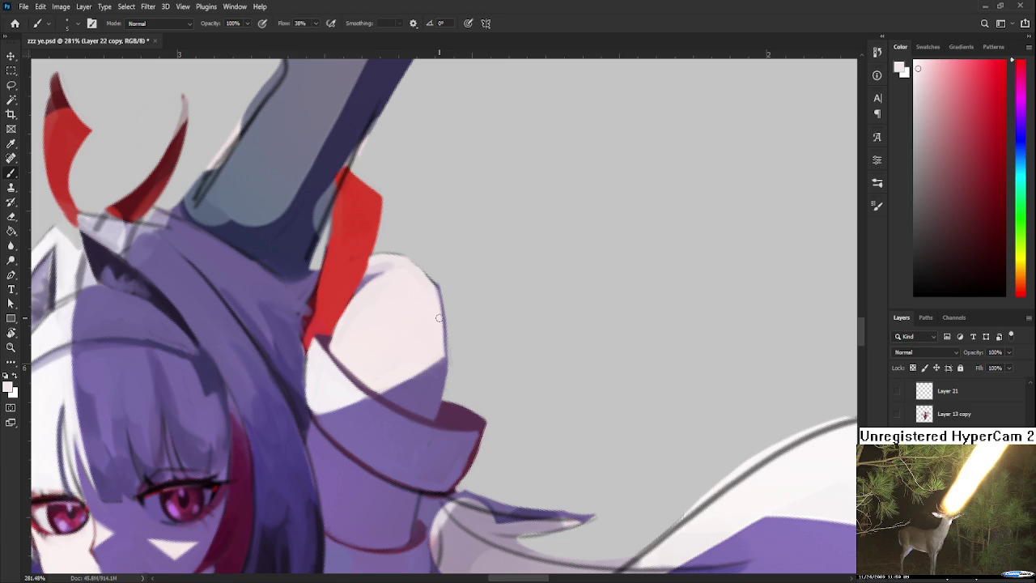
# - With the Eraser, rotate in close and erase stray pixels along the sleeve's red lower edge
pyautogui.press('r')
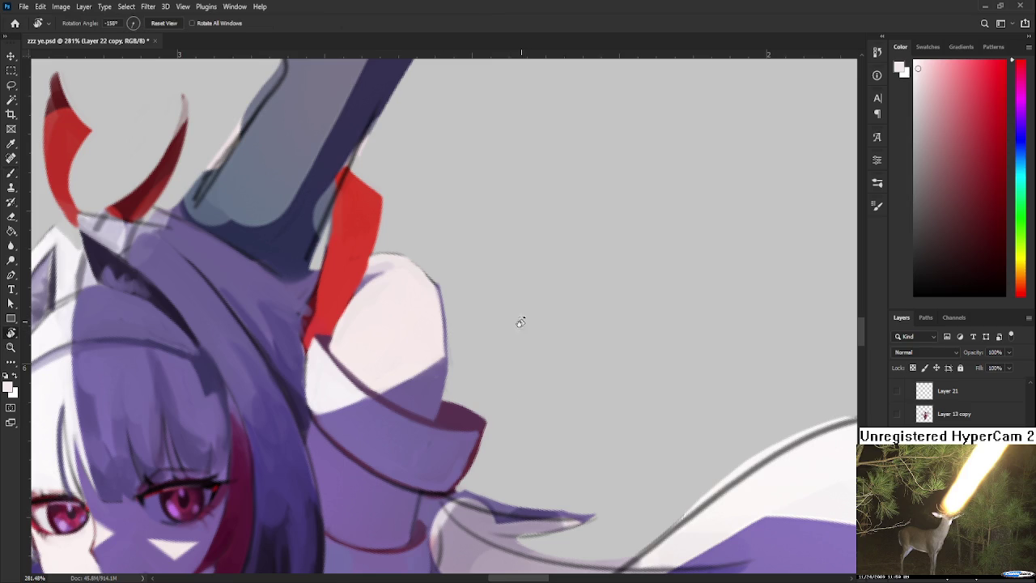
pyautogui.moveTo(520, 316); pyautogui.dragTo(458, 282)
pyautogui.press('e')
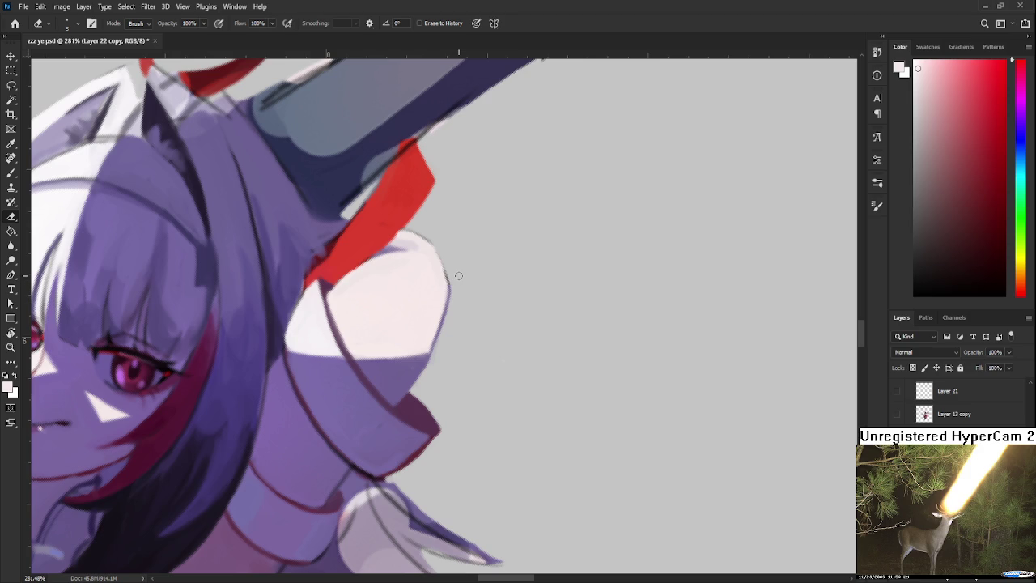
pyautogui.press('r')
pyautogui.moveTo(439, 352); pyautogui.dragTo(483, 357)
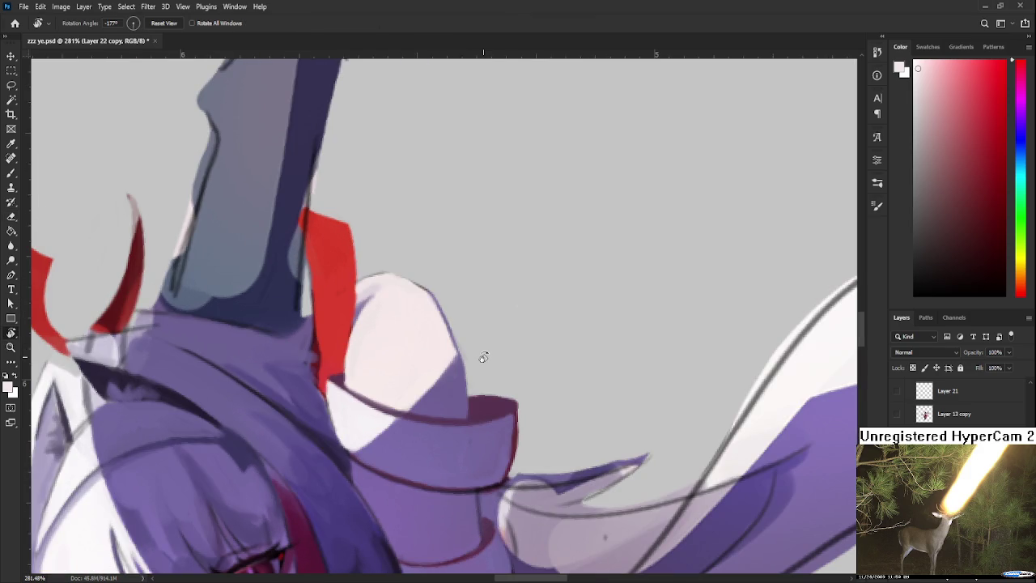
pyautogui.scroll(-5, 483, 357)
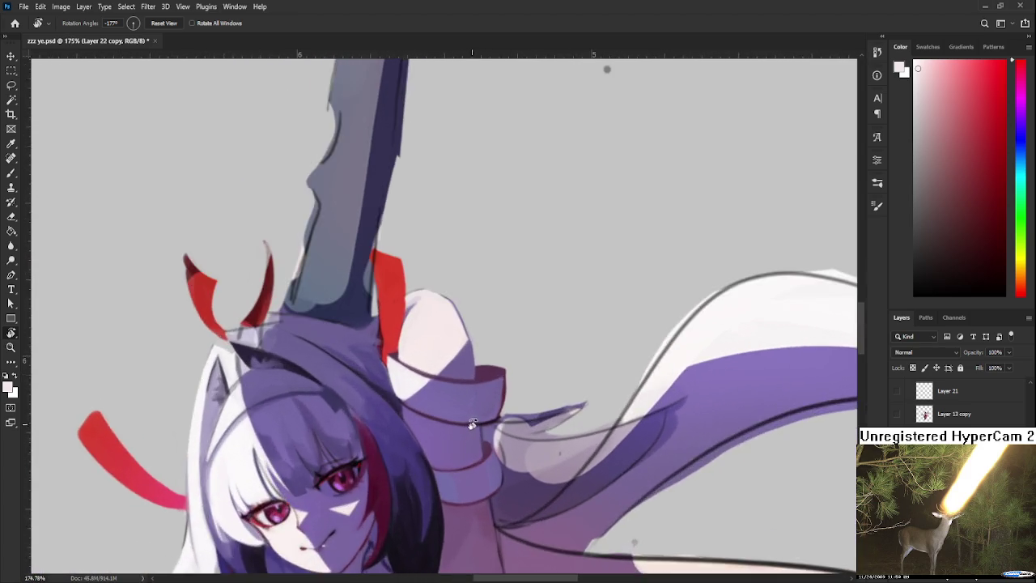
pyautogui.scroll(5, 484, 431)
pyautogui.moveTo(484, 431)
pyautogui.mouseDown()
pyautogui.moveTo(528, 359)
pyautogui.moveTo(507, 382)
pyautogui.moveTo(499, 355)
pyautogui.moveTo(516, 386)
pyautogui.moveTo(452, 429)
pyautogui.mouseUp()
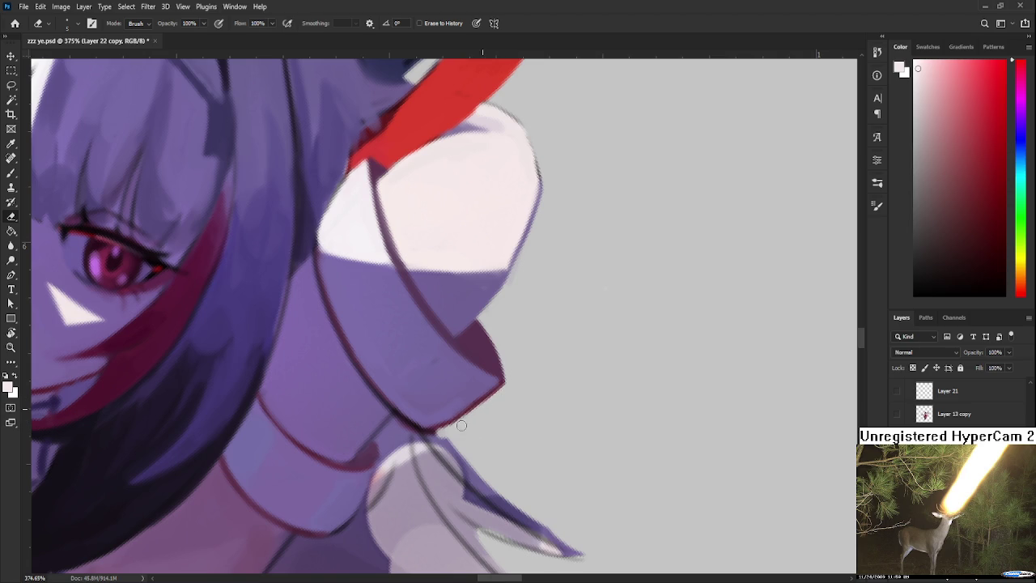
pyautogui.moveTo(504, 393); pyautogui.dragTo(463, 427)
# - Sample matching purples and a light pinkish grey from the sleeve's lower folds with the Brush
pyautogui.press('b')
pyautogui.moveTo(511, 394)
pyautogui.mouseDown()
pyautogui.moveTo(453, 432)
pyautogui.moveTo(393, 386)
pyautogui.mouseUp()
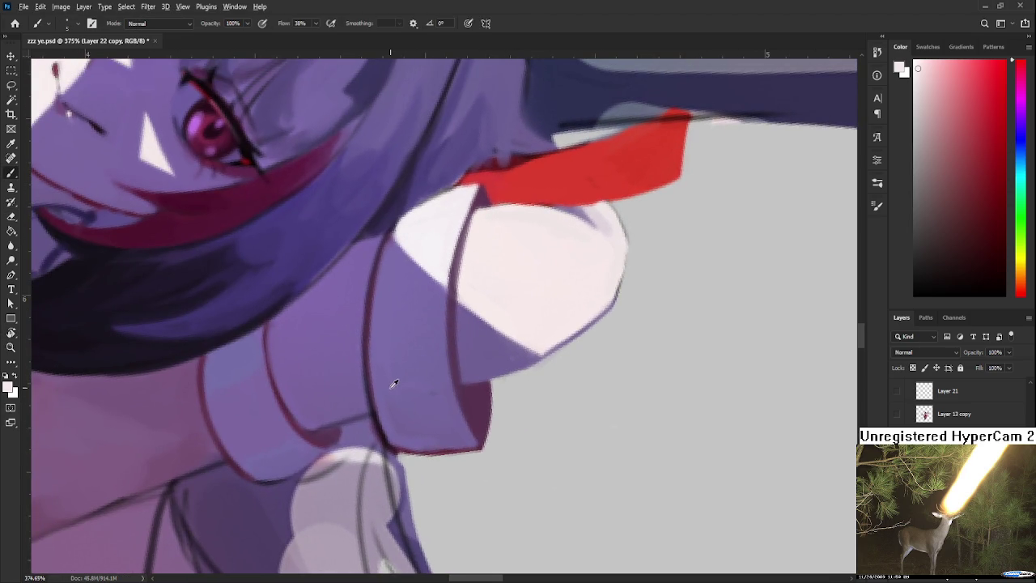
pyautogui.keyDown('alt'); pyautogui.click(389, 377); pyautogui.keyUp('alt')
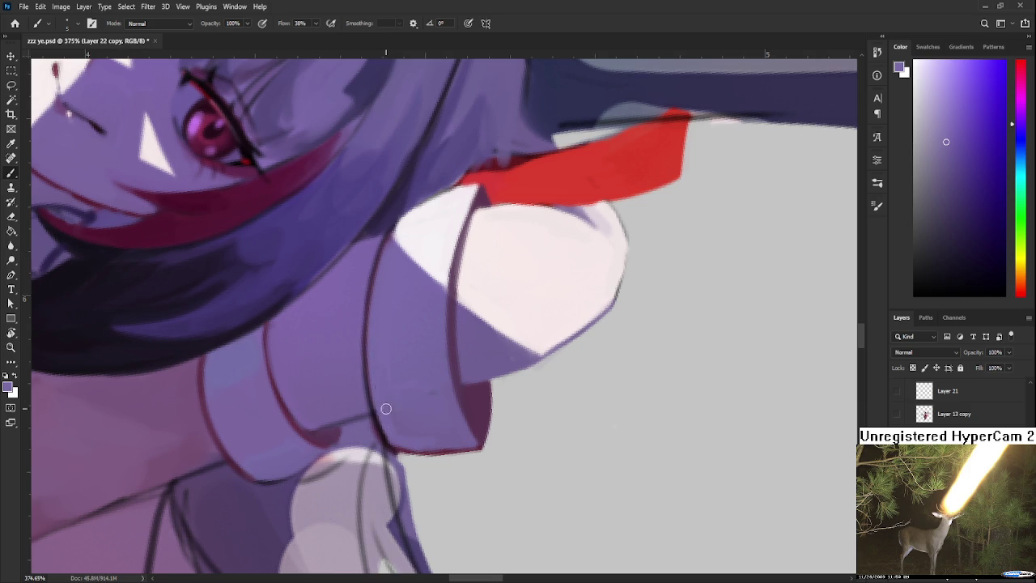
pyautogui.keyDown('alt'); pyautogui.click(364, 436); pyautogui.keyUp('alt')
pyautogui.keyDown('alt'); pyautogui.click(353, 440); pyautogui.keyUp('alt')
pyautogui.keyDown('alt'); pyautogui.click(349, 444); pyautogui.keyUp('alt')
pyautogui.keyDown('alt'); pyautogui.click(347, 452); pyautogui.keyUp('alt')
pyautogui.keyDown('alt'); pyautogui.click(340, 433); pyautogui.keyUp('alt')
pyautogui.keyDown('alt'); pyautogui.click(335, 429); pyautogui.keyUp('alt')
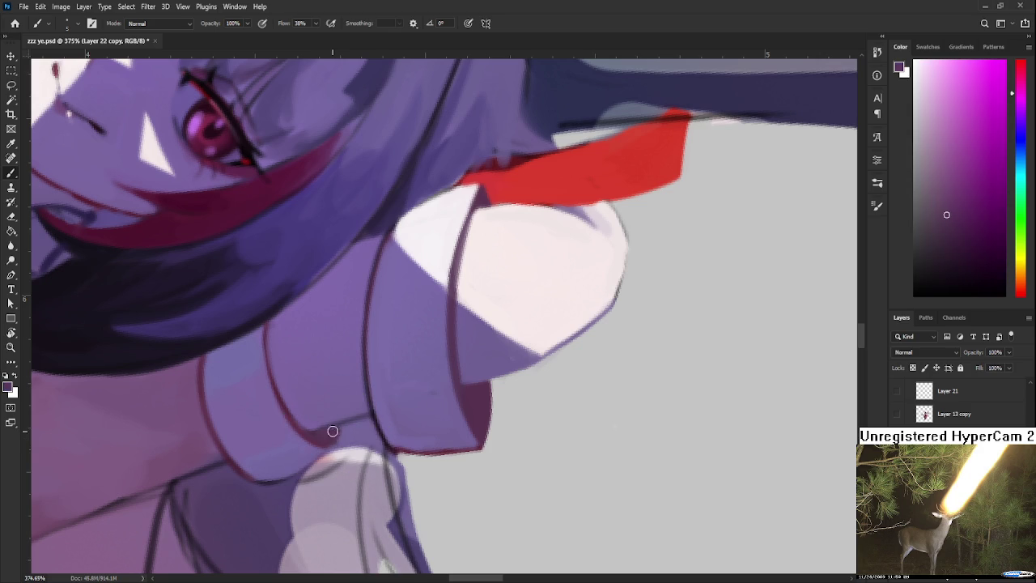
pyautogui.keyDown('alt'); pyautogui.click(332, 434); pyautogui.keyUp('alt')
pyautogui.scroll(-2, 338, 459)
pyautogui.scroll(-2, 337, 458)
pyautogui.scroll(-2, 432, 443)
pyautogui.scroll(-2, 432, 443)
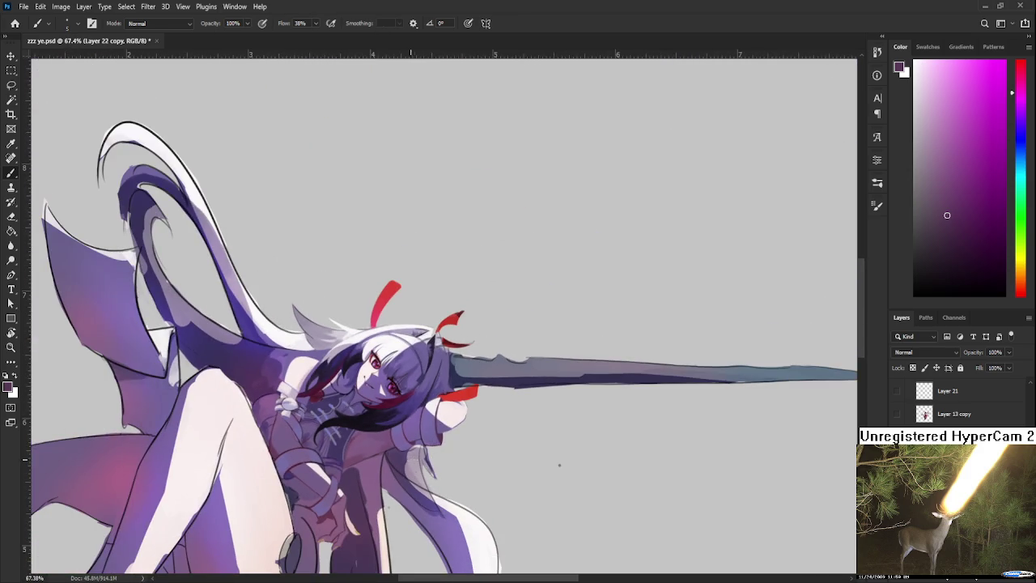
pyautogui.scroll(1, 393, 459)
pyautogui.scroll(1, 393, 459)
pyautogui.scroll(1, 393, 459)
pyautogui.press('r')
pyautogui.moveTo(393, 459); pyautogui.dragTo(509, 429)
pyautogui.scroll(-2, 509, 429)
pyautogui.scroll(-2, 509, 429)
pyautogui.scroll(-1, 509, 429)
pyautogui.scroll(1, 415, 305)
pyautogui.moveTo(415, 305); pyautogui.dragTo(338, 293)
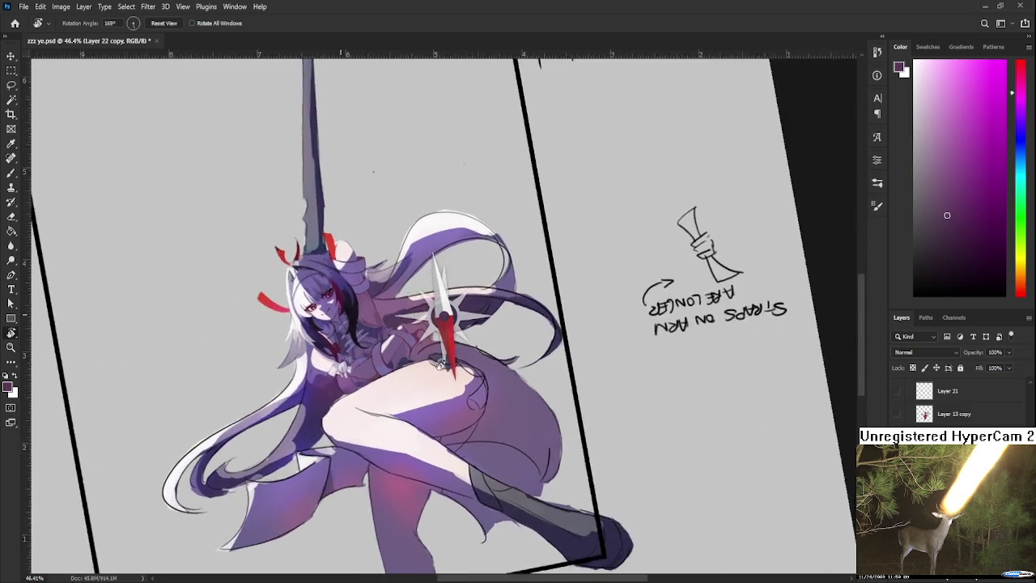
pyautogui.scroll(3, 301, 264)
pyautogui.scroll(2, 301, 264)
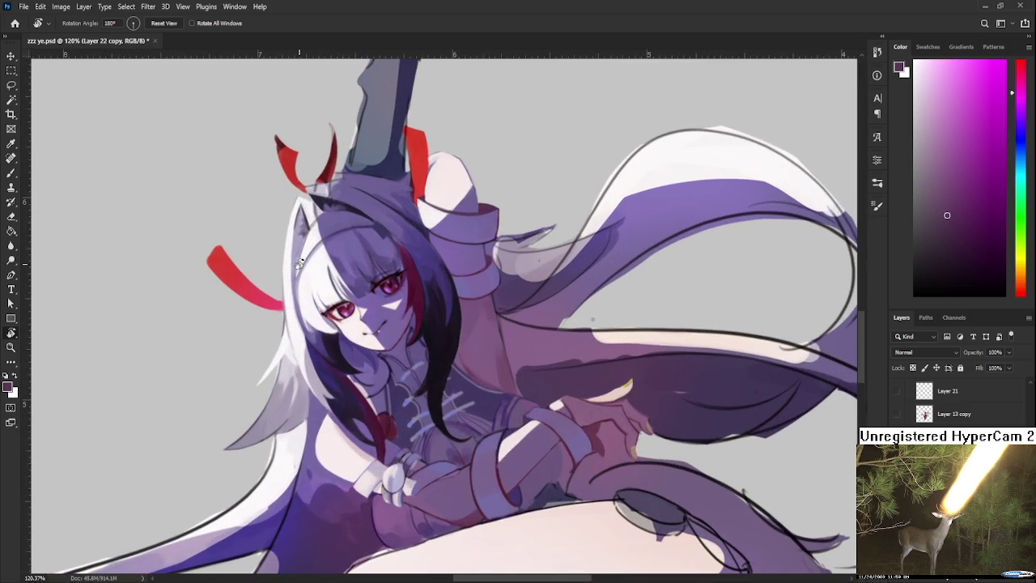
pyautogui.scroll(-2, 299, 263)
pyautogui.scroll(-2, 299, 263)
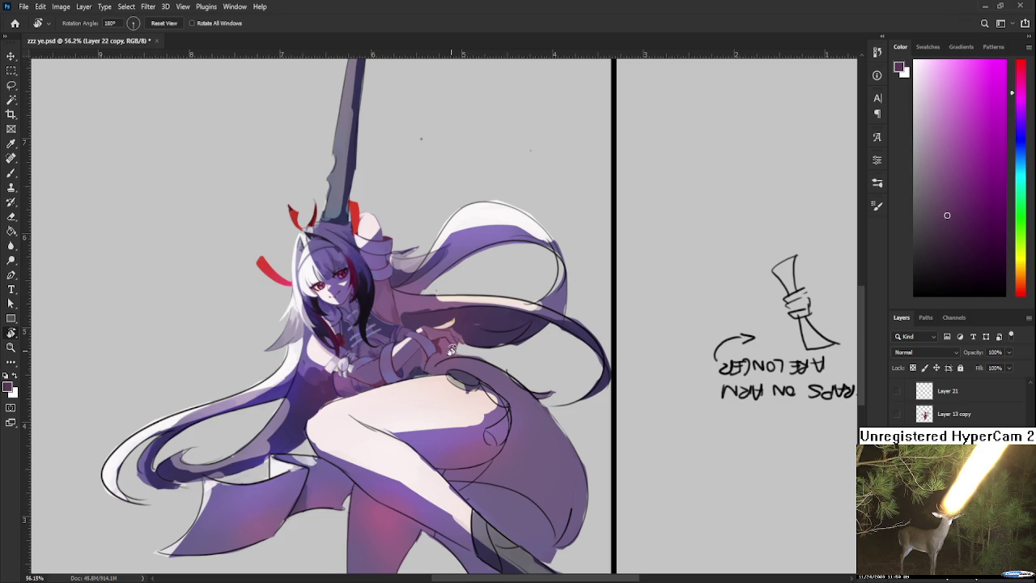
pyautogui.scroll(2, 454, 346)
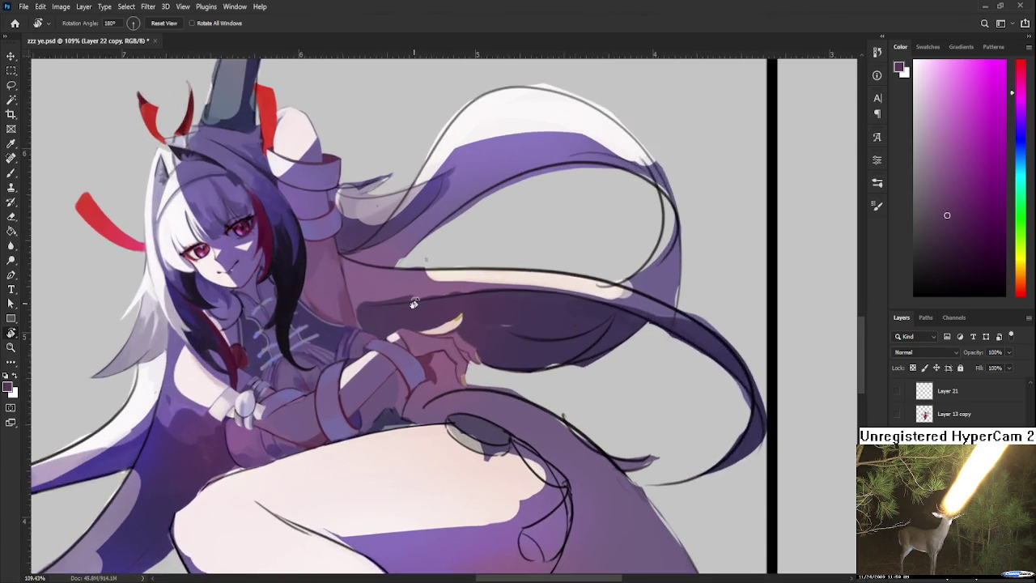
# - Bring the arms and hands into view and sample dark purple shading colours
pyautogui.scroll(2, 429, 324)
pyautogui.scroll(2, 407, 299)
pyautogui.moveTo(407, 300); pyautogui.dragTo(349, 321)
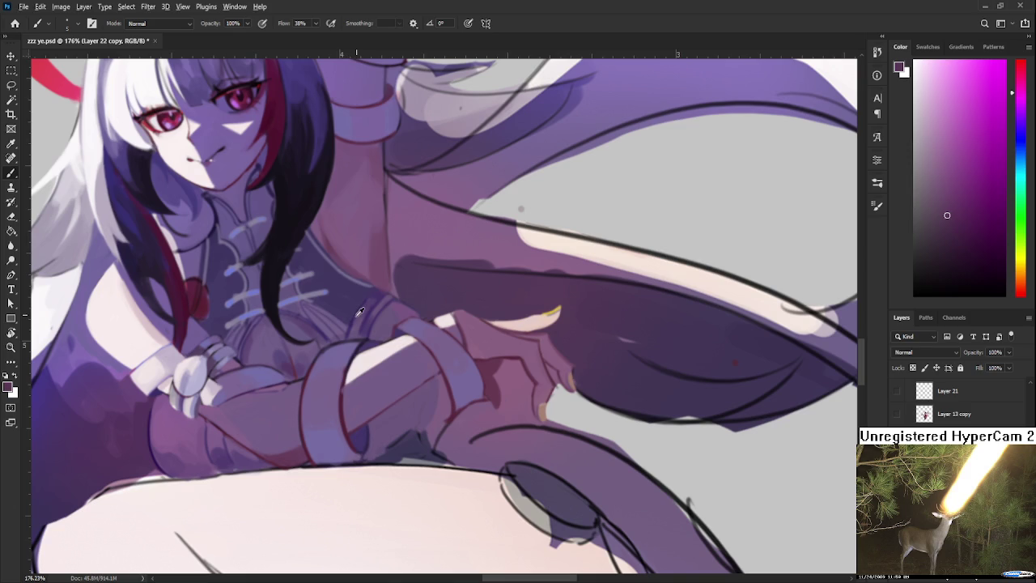
pyautogui.keyDown('alt'); pyautogui.click(349, 321); pyautogui.keyUp('alt')
pyautogui.moveTo(394, 385); pyautogui.dragTo(390, 320)
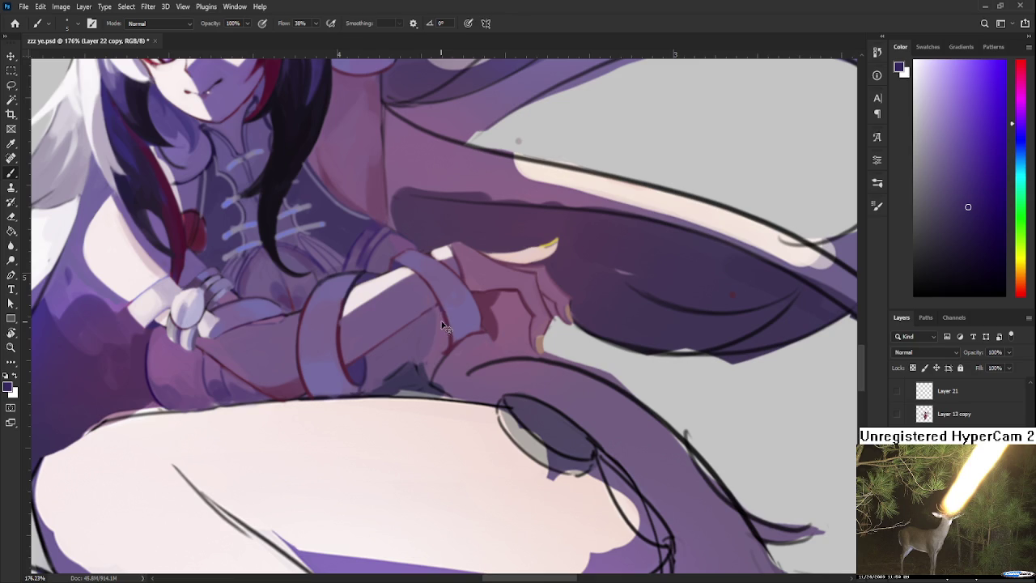
pyautogui.keyDown('alt'); pyautogui.click(425, 337); pyautogui.keyUp('alt')
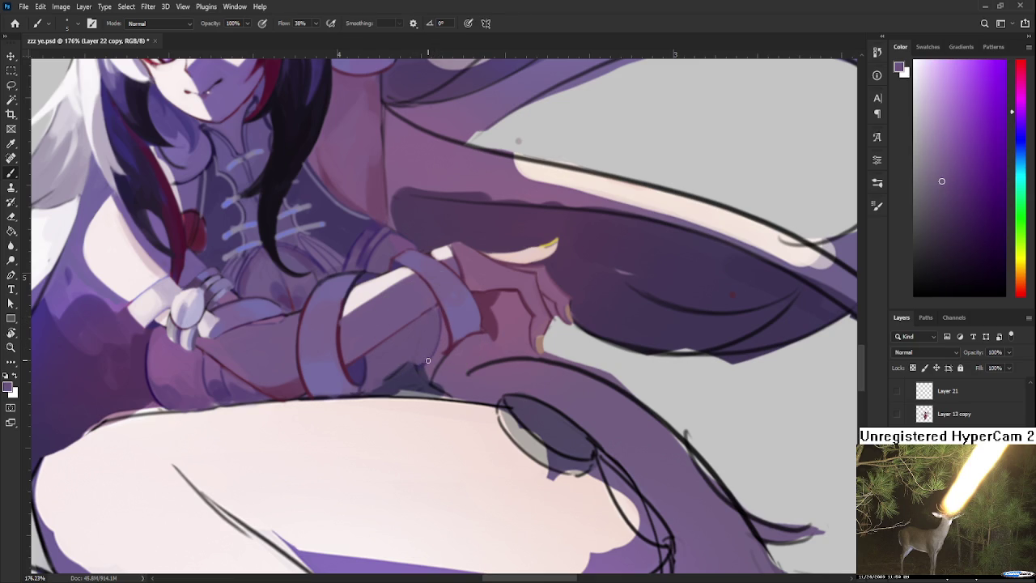
pyautogui.scroll(-5, 428, 360)
pyautogui.scroll(-3, 427, 360)
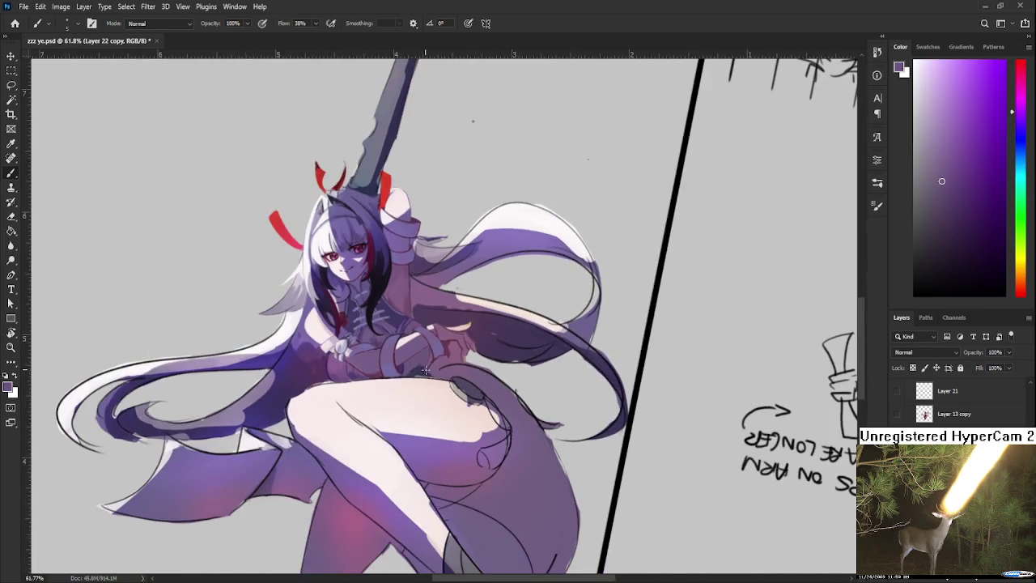
pyautogui.scroll(4, 429, 352)
pyautogui.scroll(5, 432, 341)
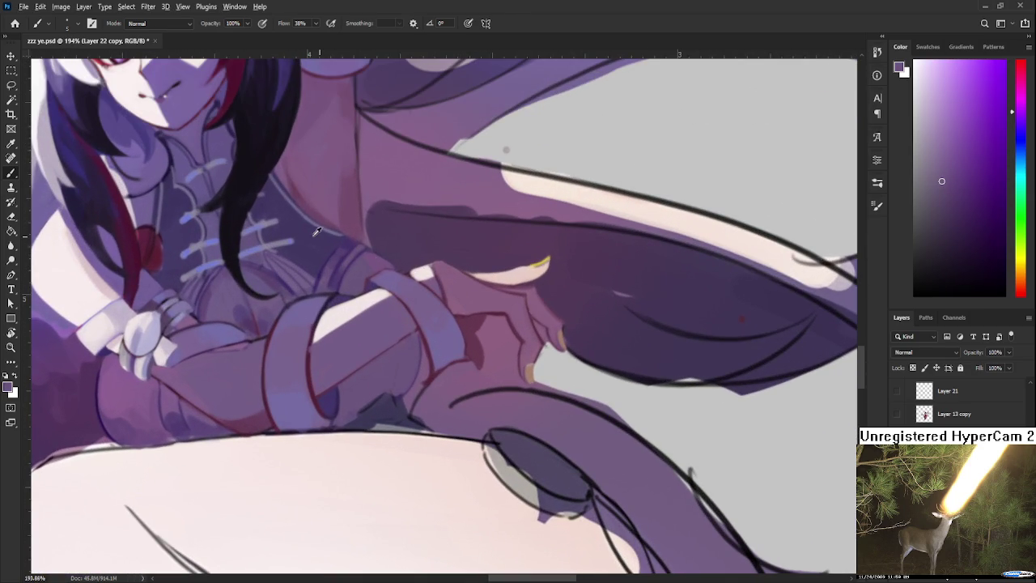
# - Add four faint dark-purple shading strokes on the arm wraps near the hands
pyautogui.keyDown('alt'); pyautogui.click(315, 271); pyautogui.keyUp('alt')
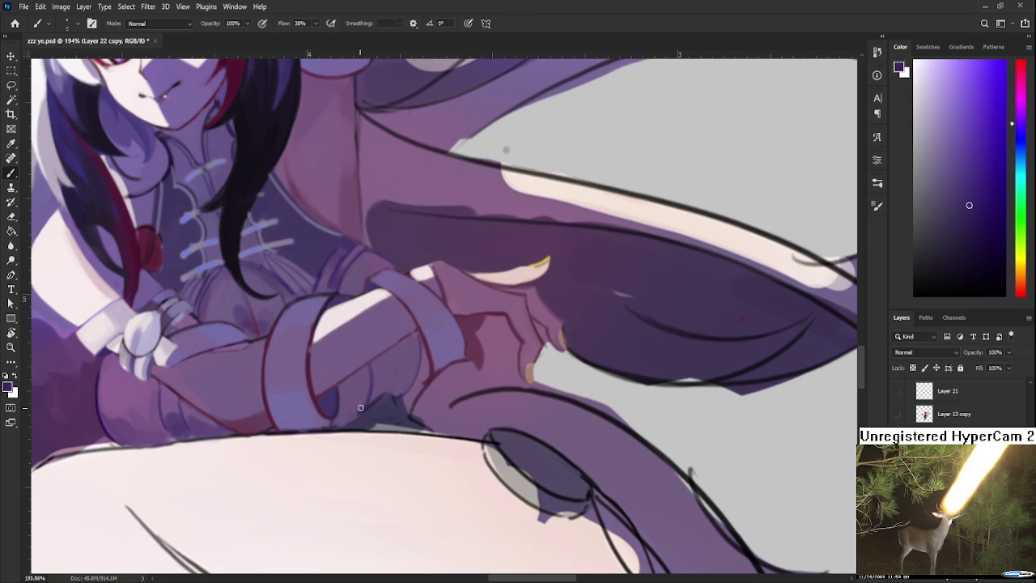
pyautogui.moveTo(367, 369); pyautogui.dragTo(360, 407)
pyautogui.moveTo(365, 368); pyautogui.dragTo(348, 425)
pyautogui.moveTo(387, 352); pyautogui.dragTo(368, 407)
pyautogui.moveTo(389, 352); pyautogui.dragTo(373, 407)
pyautogui.scroll(-2, 424, 334)
pyautogui.scroll(-2, 437, 332)
pyautogui.scroll(-2, 442, 335)
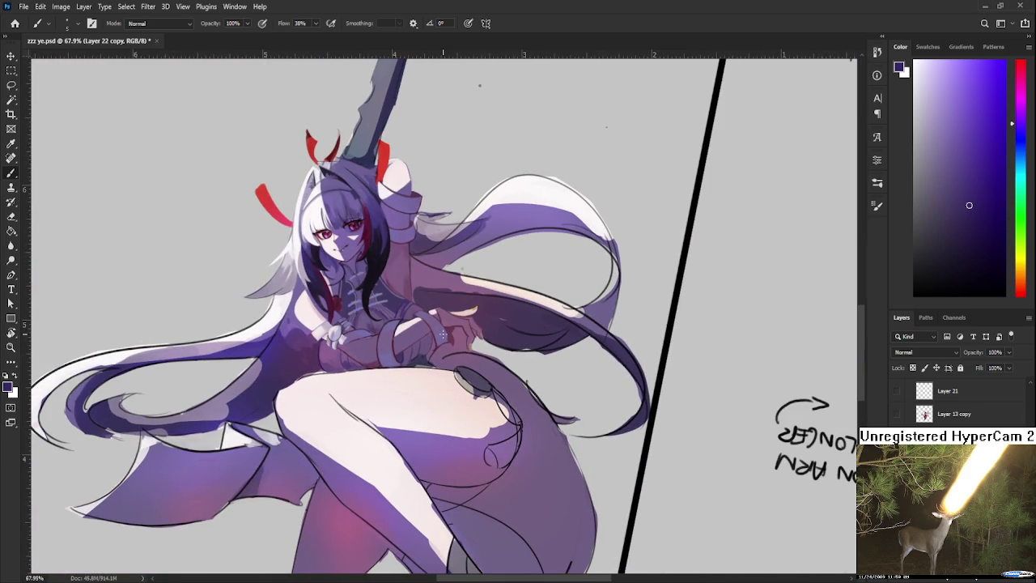